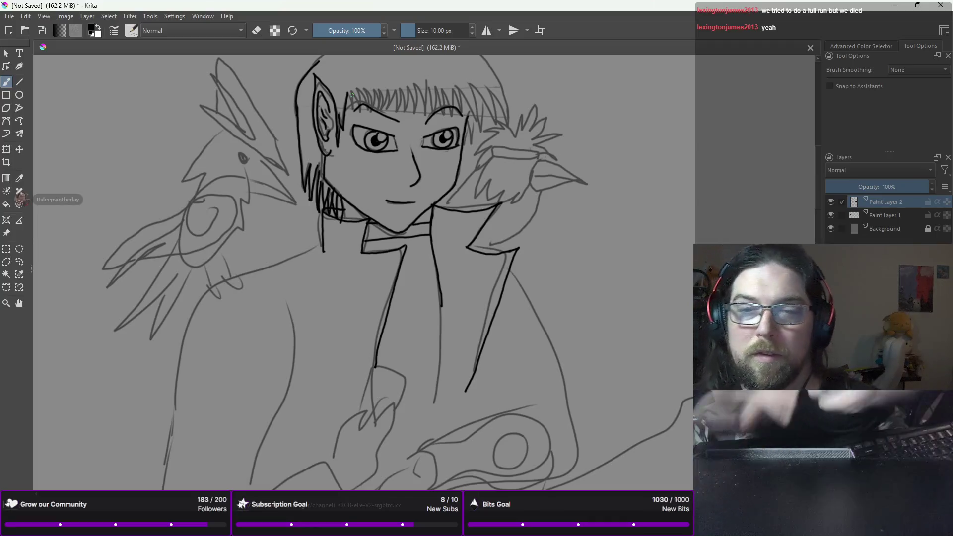
- Extend the inked top of the head outline a little further to the right
key(minus)
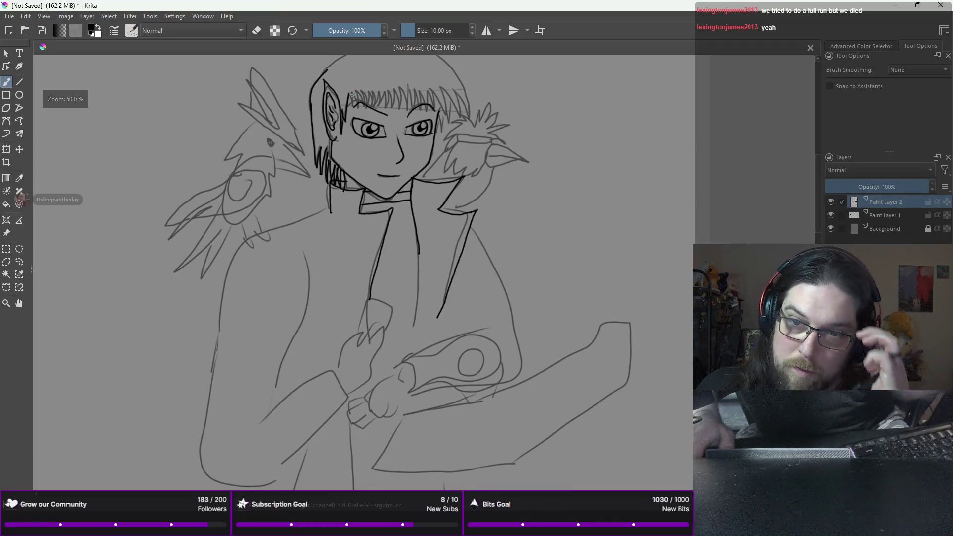
scroll(352, 93, up, 3)
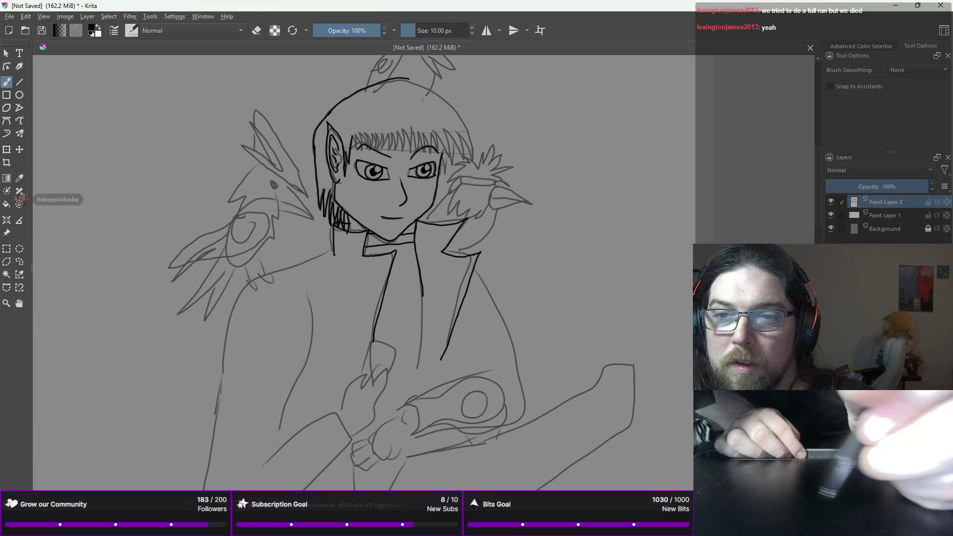
drag(403, 78, 409, 78)
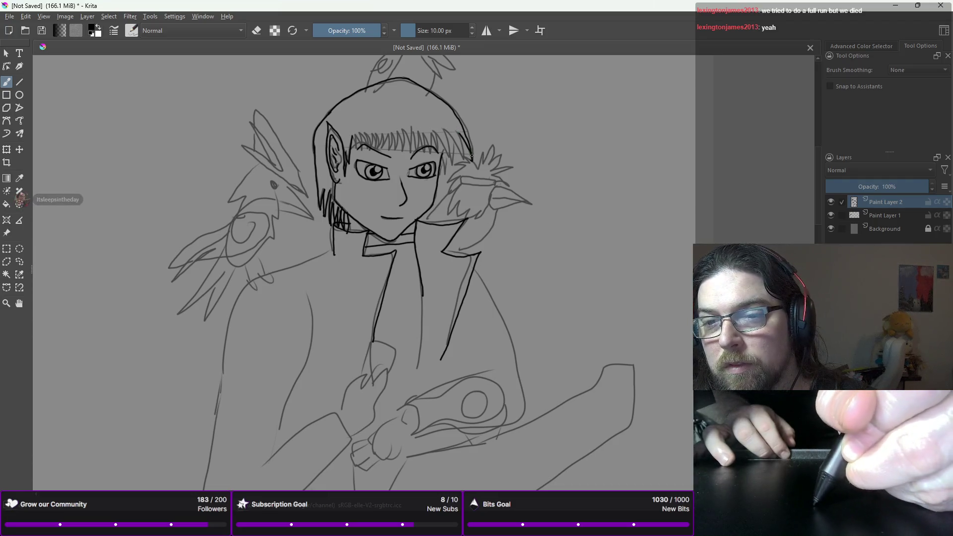
- Set Brush Smoothing to Stabilizer and ink a strand along the hair's right edge
click(913, 70)
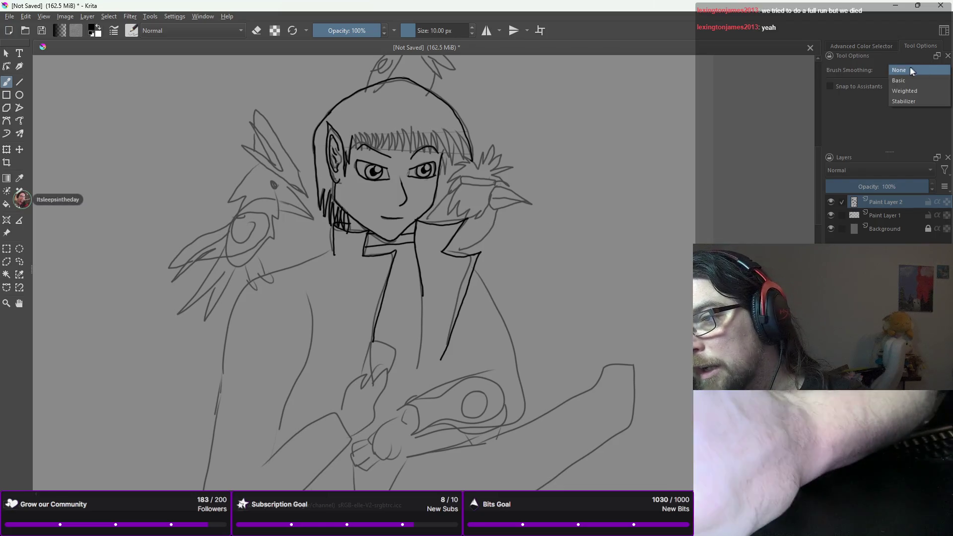
click(900, 100)
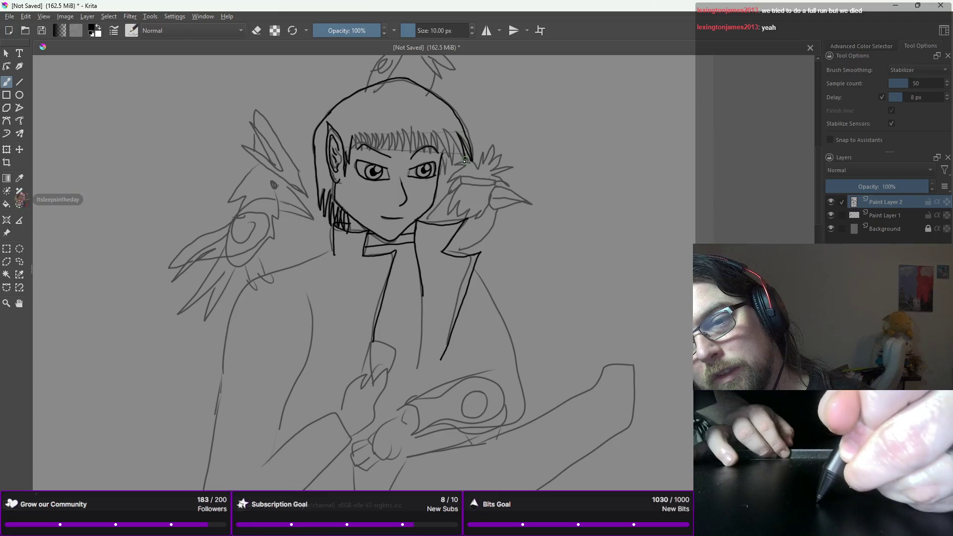
mouse_move(445, 128)
mouse_down()
mouse_move(458, 147)
mouse_move(448, 157)
mouse_move(453, 172)
mouse_up()
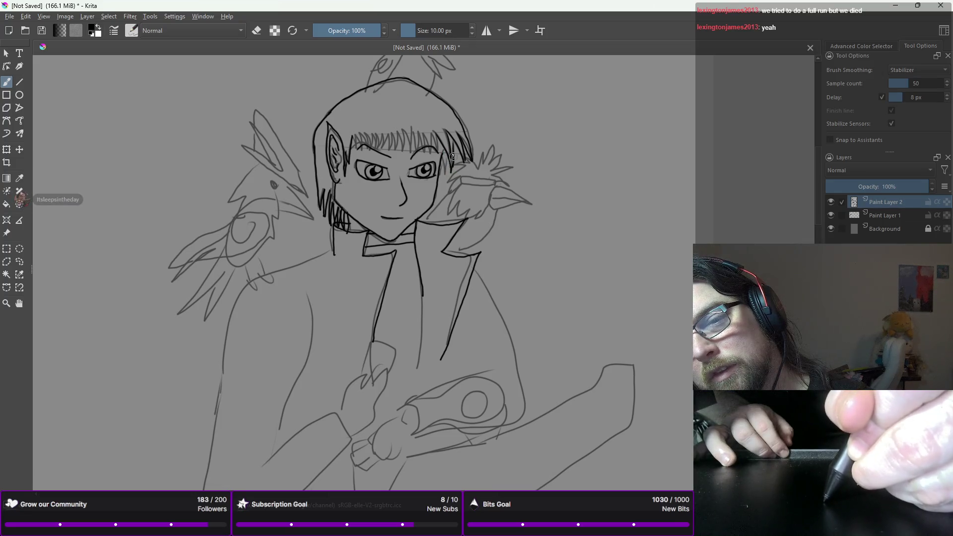
- Ink more hair strands across the bangs and start the coat line below the collar
drag(450, 158, 439, 172)
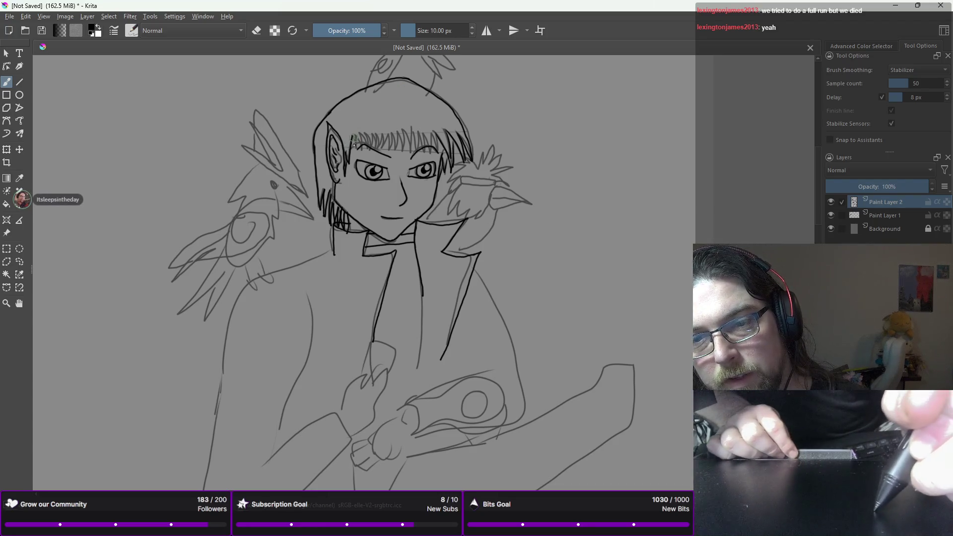
mouse_move(354, 152)
mouse_down()
mouse_move(361, 133)
mouse_move(397, 128)
mouse_up()
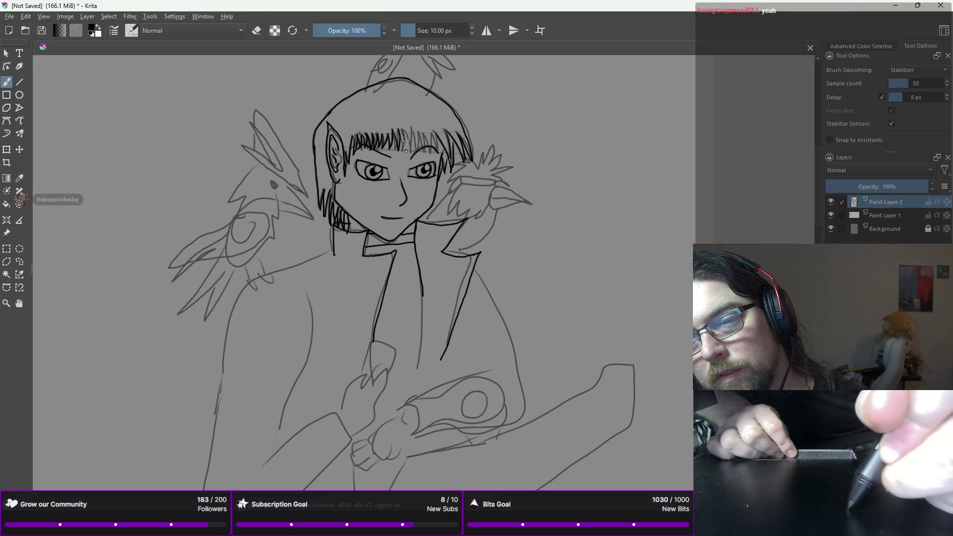
mouse_move(410, 156)
mouse_down()
mouse_move(411, 124)
mouse_move(420, 152)
mouse_move(418, 128)
mouse_move(440, 158)
mouse_up()
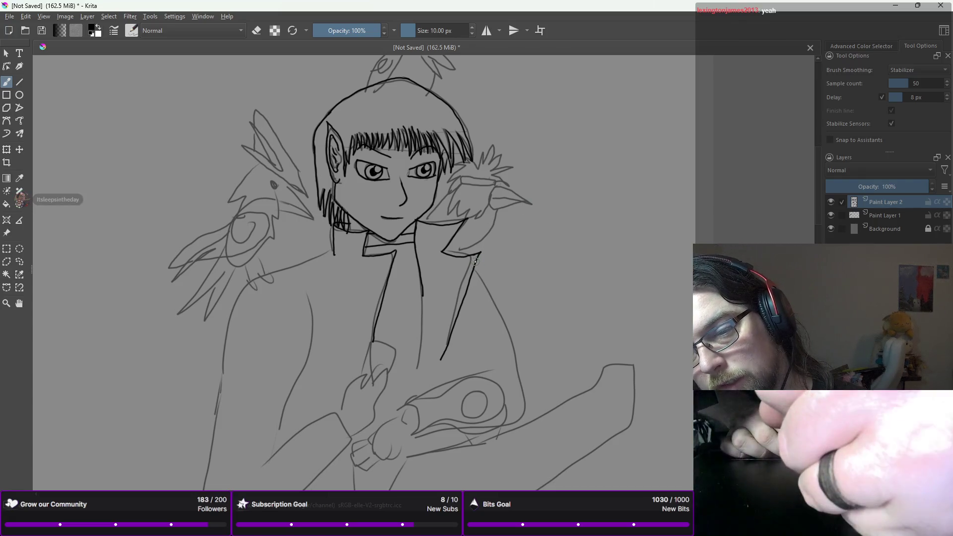
drag(497, 266, 505, 305)
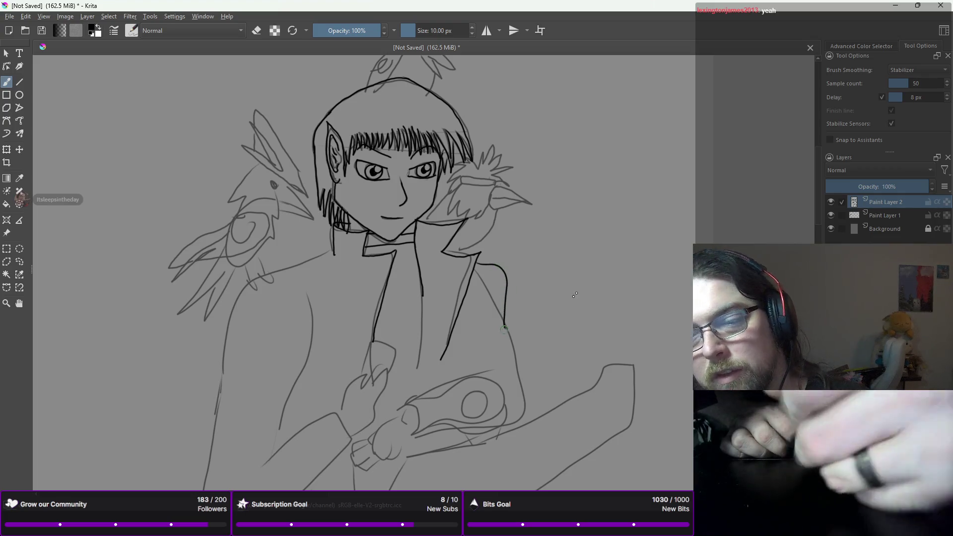
- Ink the right collar edge out to the right, undoing the unwanted coat line
key(ctrl+z)
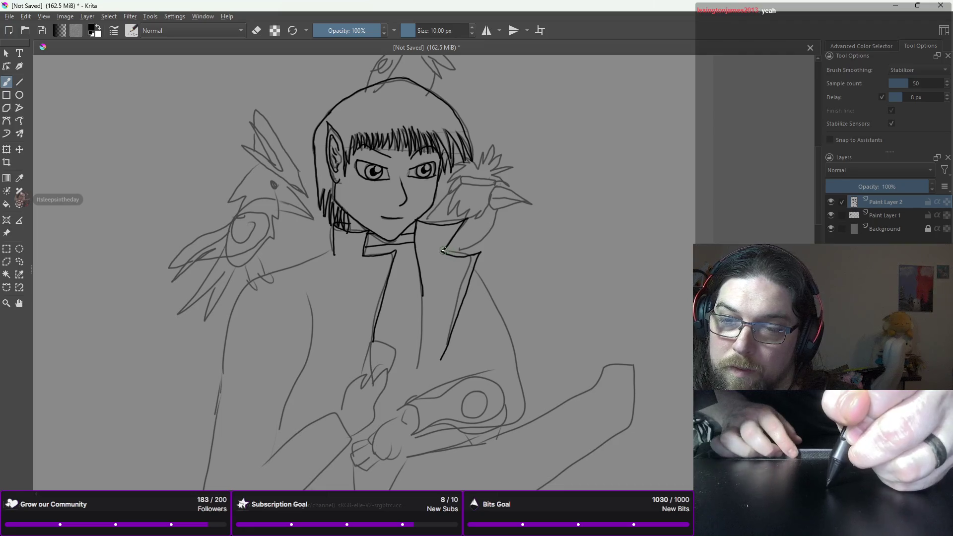
drag(446, 252, 461, 254)
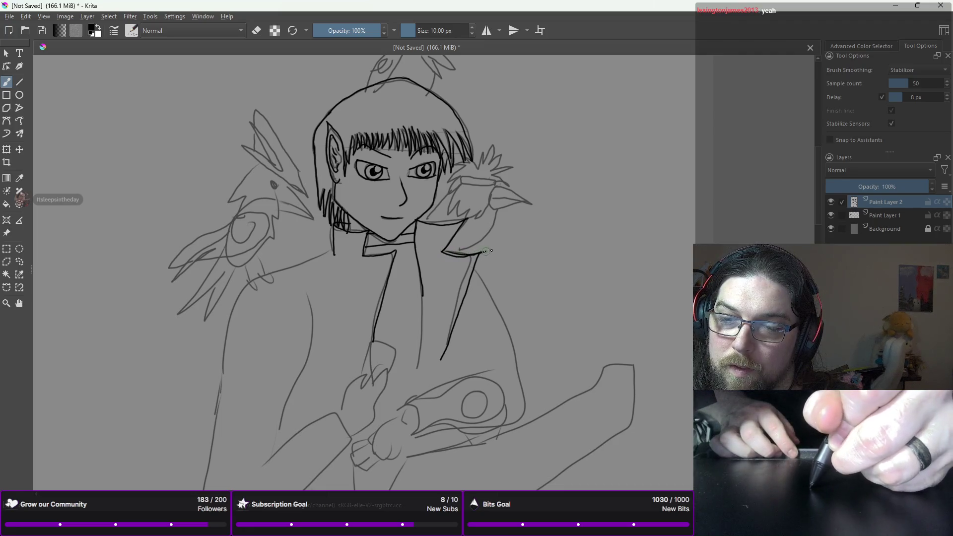
drag(501, 291, 524, 373)
key(ctrl+z)
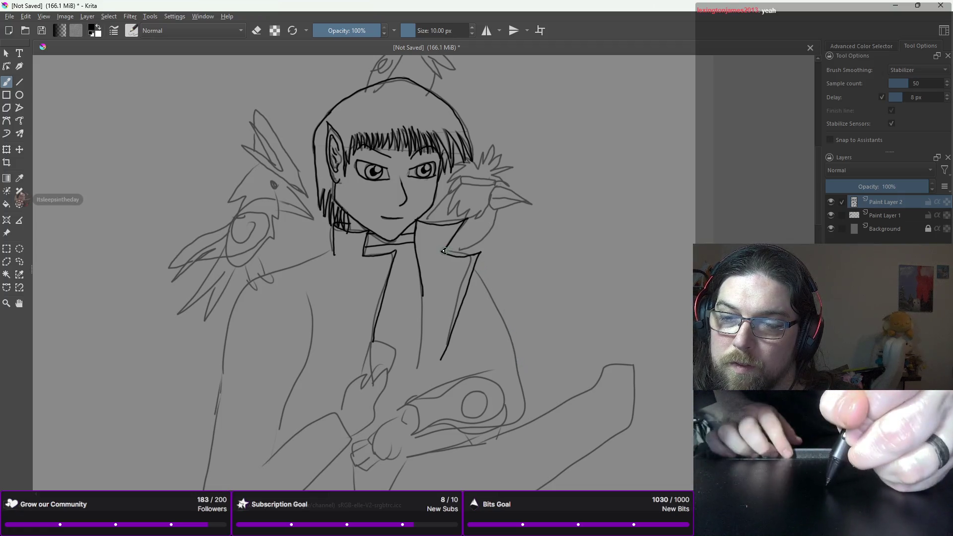
mouse_move(448, 254)
mouse_down()
mouse_move(512, 270)
mouse_move(528, 409)
mouse_up()
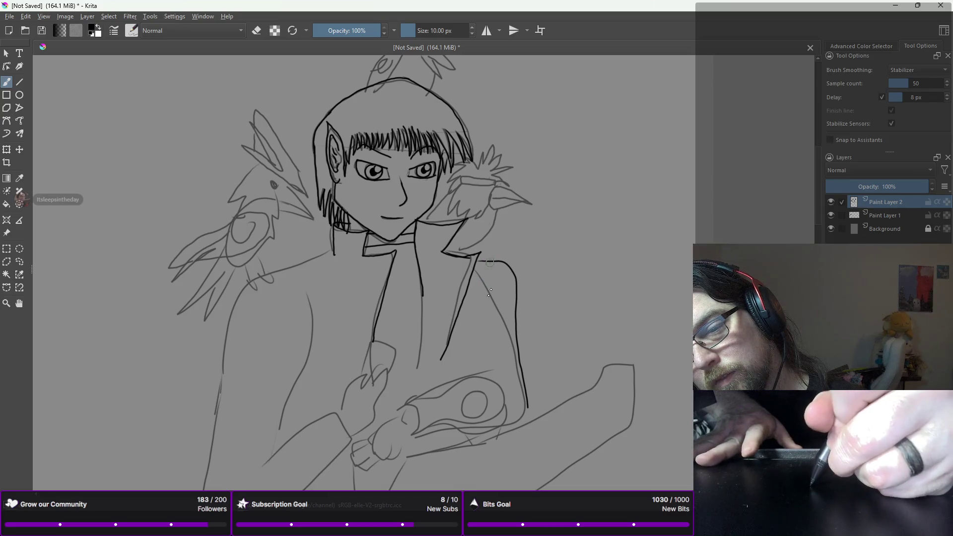
- Try short and long coat lines down from the collar, undoing each attempt
drag(481, 262, 486, 296)
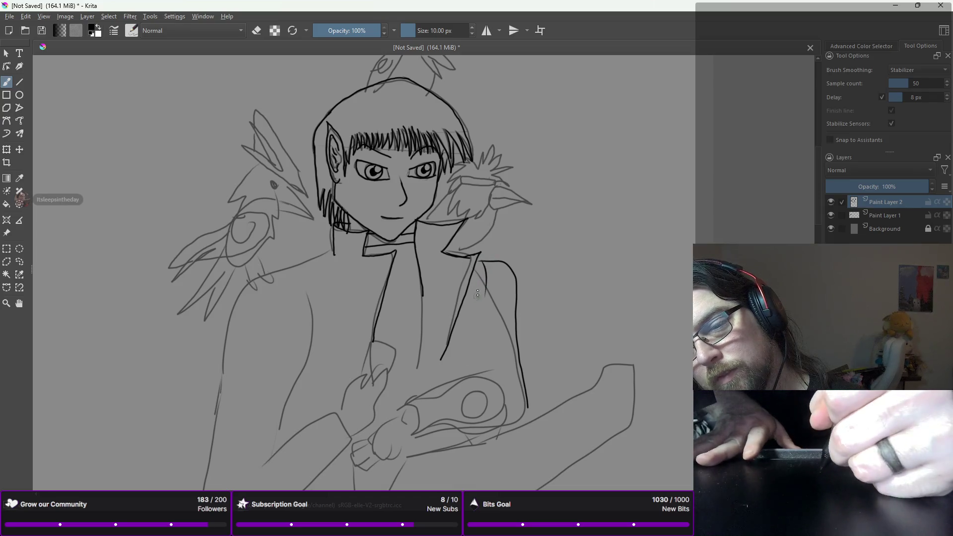
key(ctrl+z)
mouse_move(469, 283)
mouse_down()
mouse_move(466, 350)
mouse_move(455, 372)
mouse_up()
key(ctrl+z)
drag(469, 323, 468, 341)
key(ctrl+z)
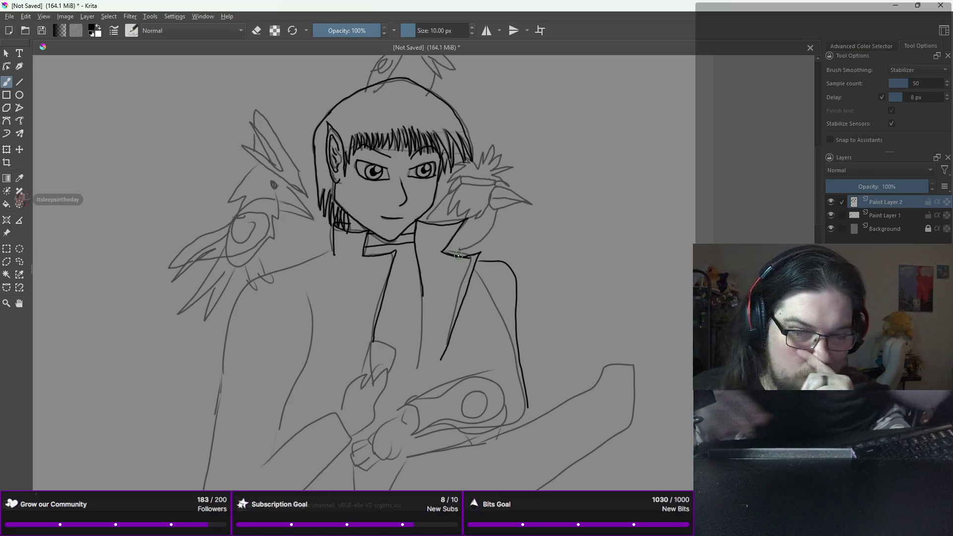
- Ink the left side of the collar, retrying and undoing the longer collar strokes
scroll(457, 255, down, 5)
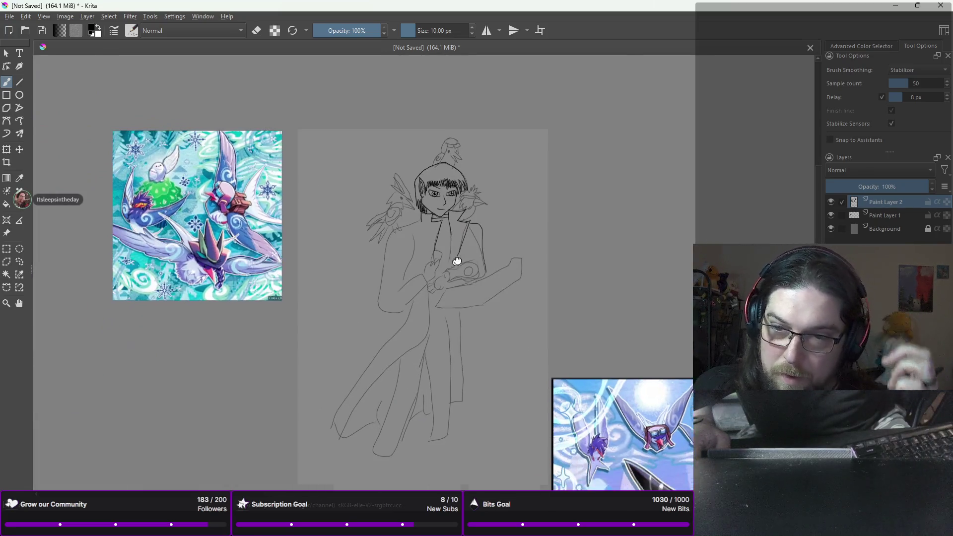
scroll(455, 263, up, 3)
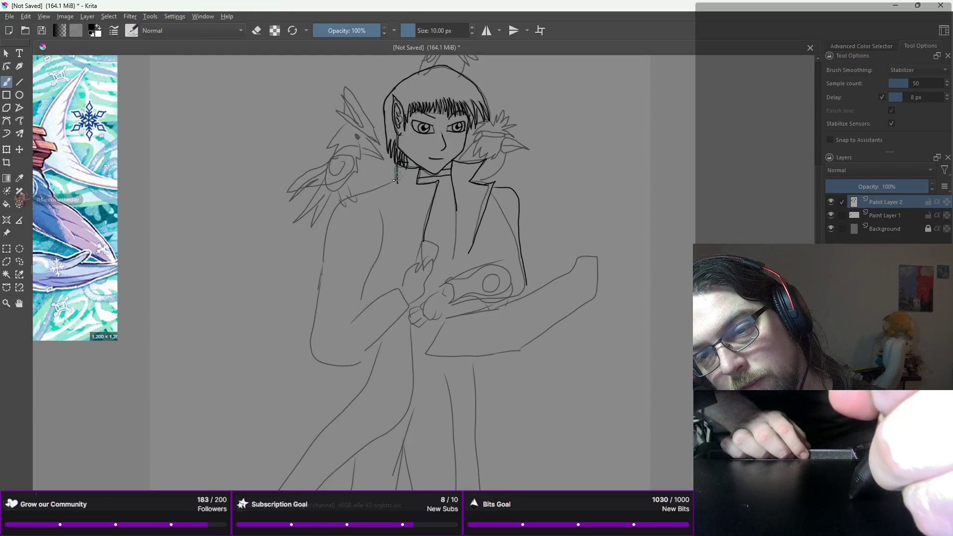
key(ctrl+z)
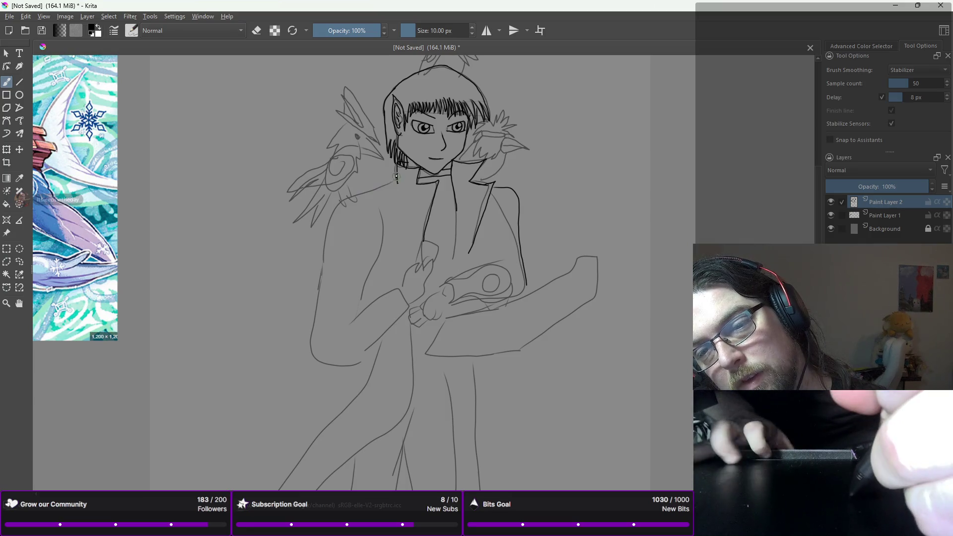
drag(396, 178, 373, 192)
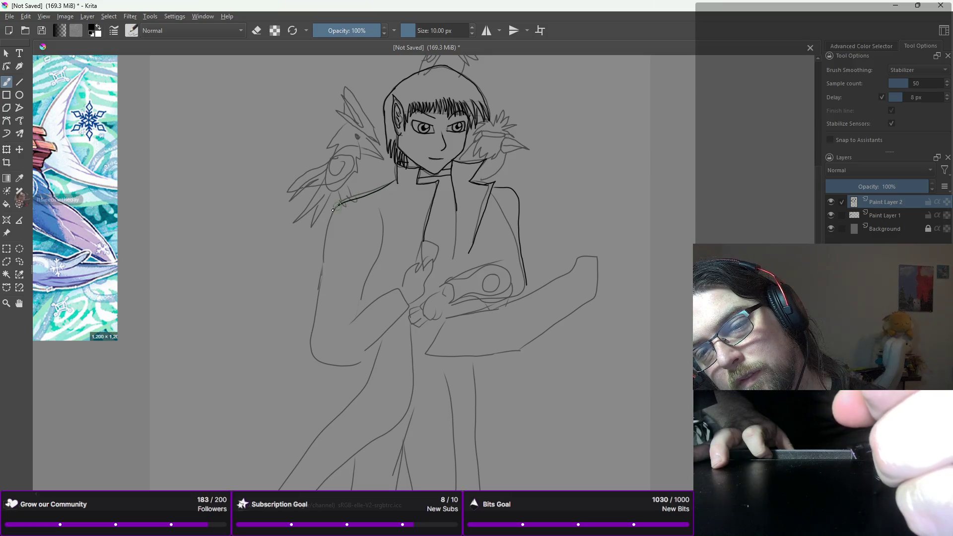
key(ctrl+z)
drag(395, 164, 398, 176)
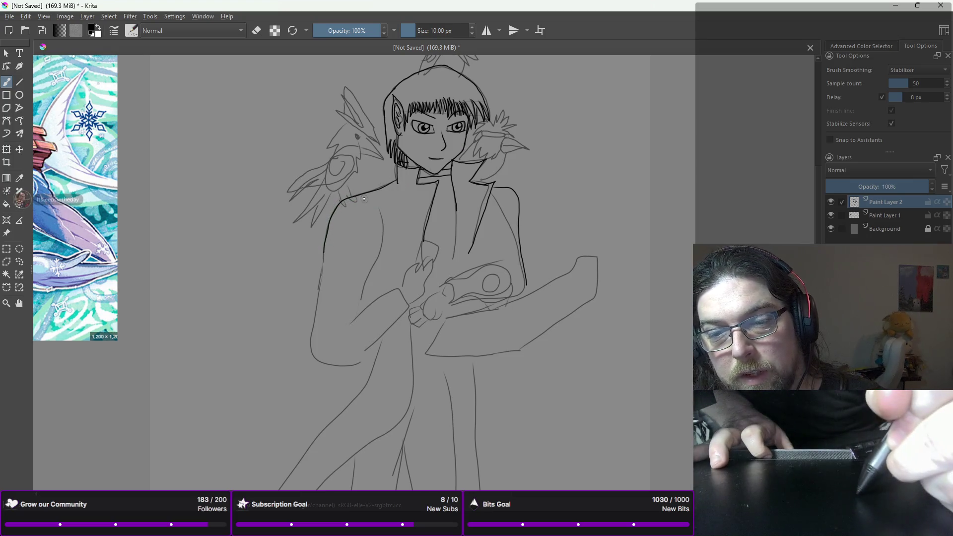
drag(370, 196, 366, 199)
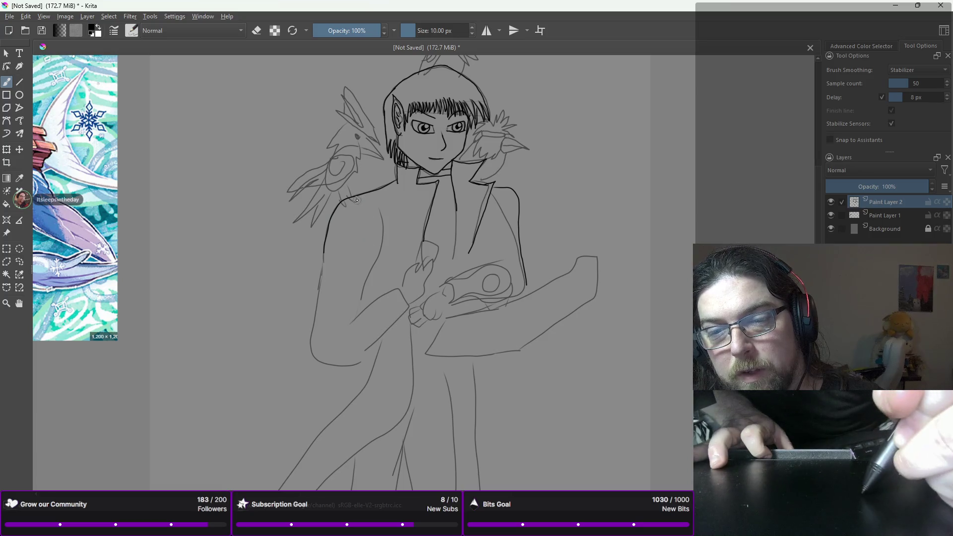
key(ctrl+z)
drag(370, 198, 372, 252)
key(ctrl+z)
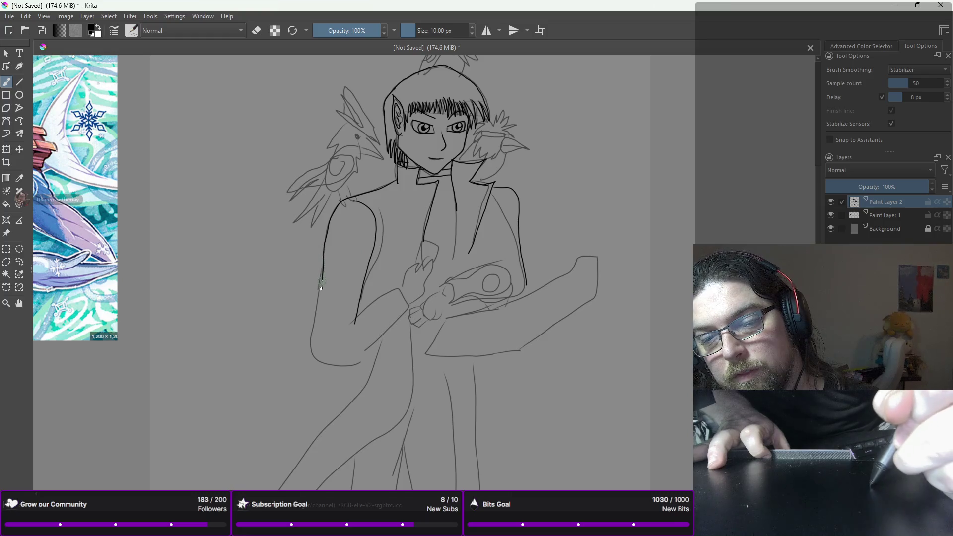
- Ink the left arm outline and the edge of the sleeve cuff
drag(317, 316, 314, 340)
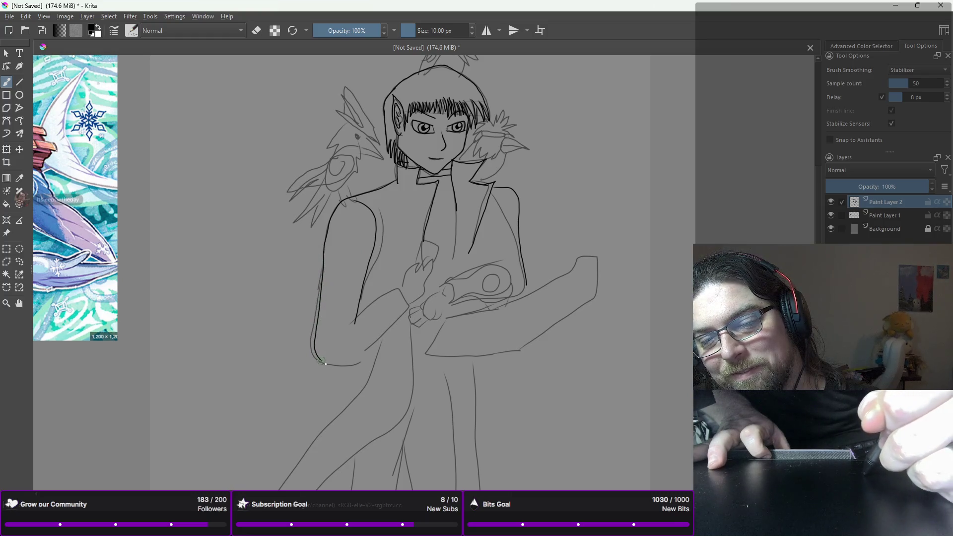
key(ctrl+z)
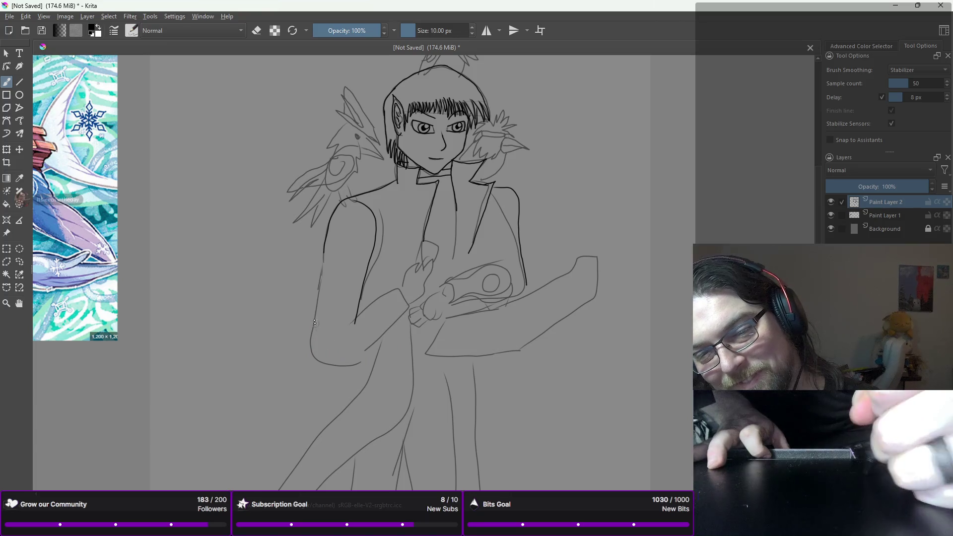
drag(324, 248, 321, 273)
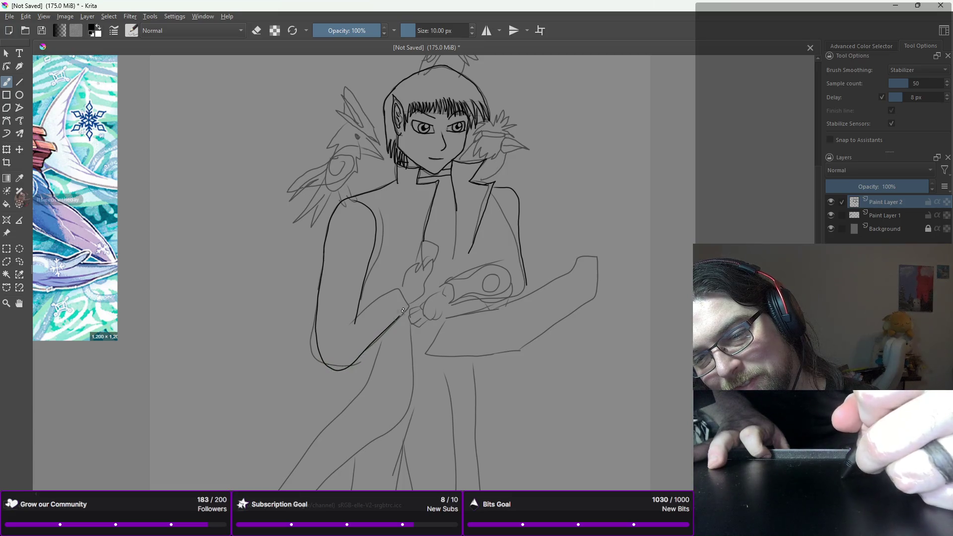
drag(366, 306, 377, 298)
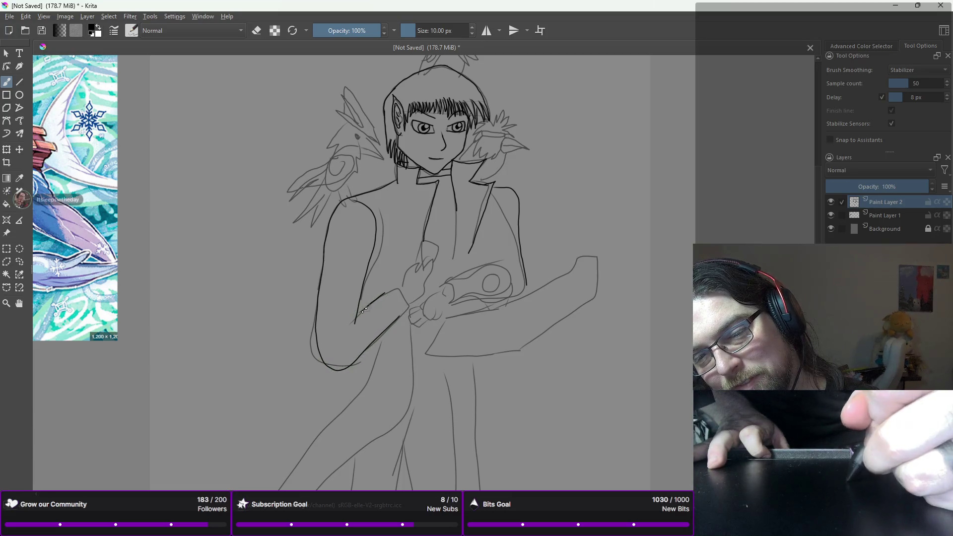
key(ctrl+z)
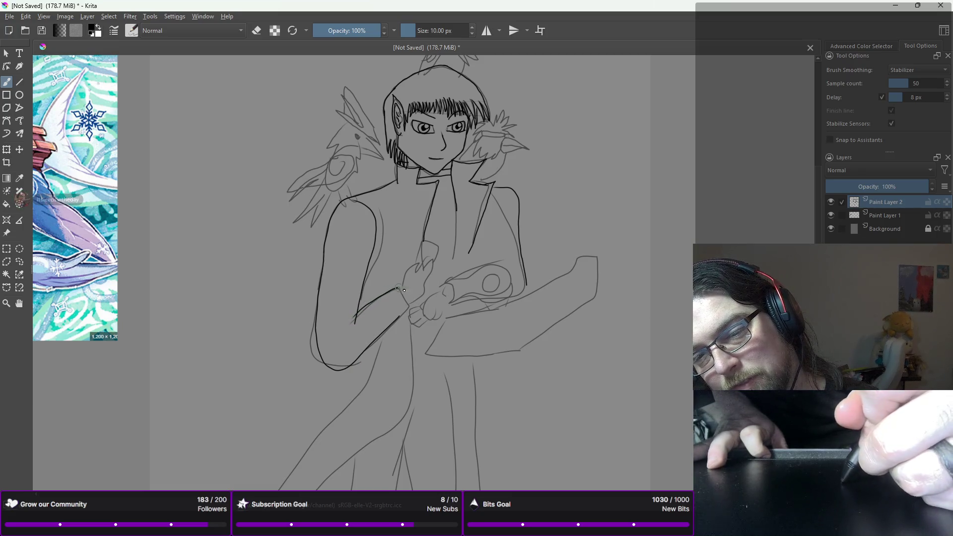
drag(410, 308, 376, 338)
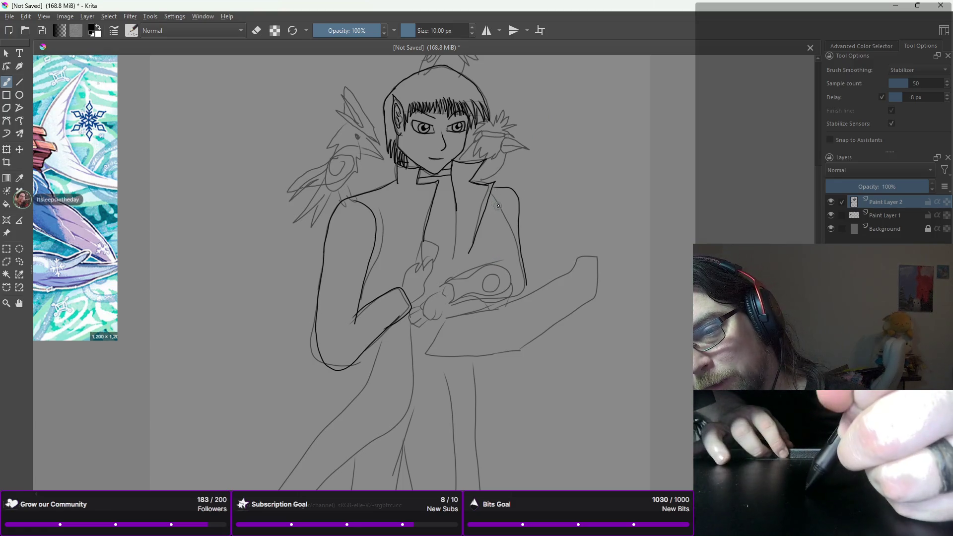
- Attempt a line down from the right collar, undoing both tries
drag(496, 211, 485, 257)
key(ctrl+z)
drag(493, 218, 488, 267)
key(ctrl+z)
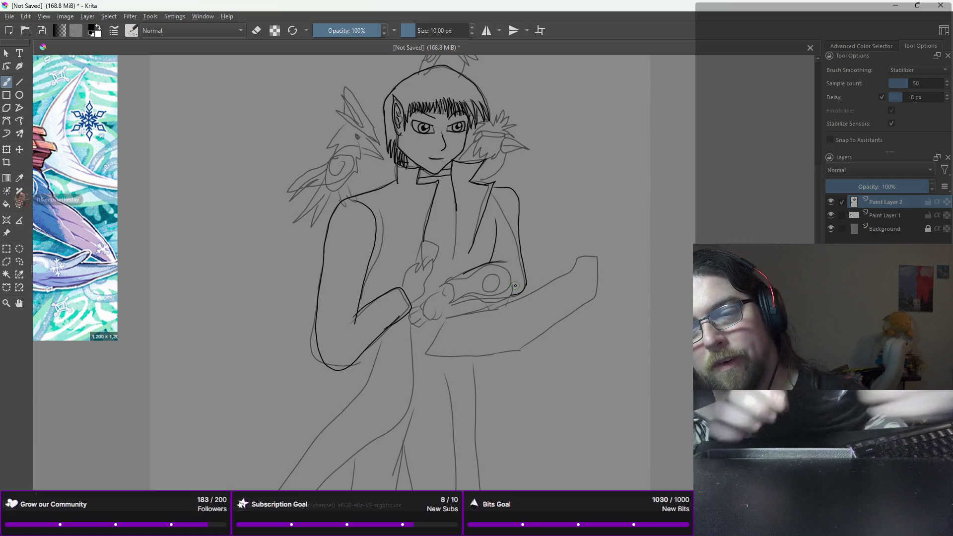
- Rework the hand with short pencil strokes, toggling eraser and pencil presets from the pop-up palette
right_click(383, 220)
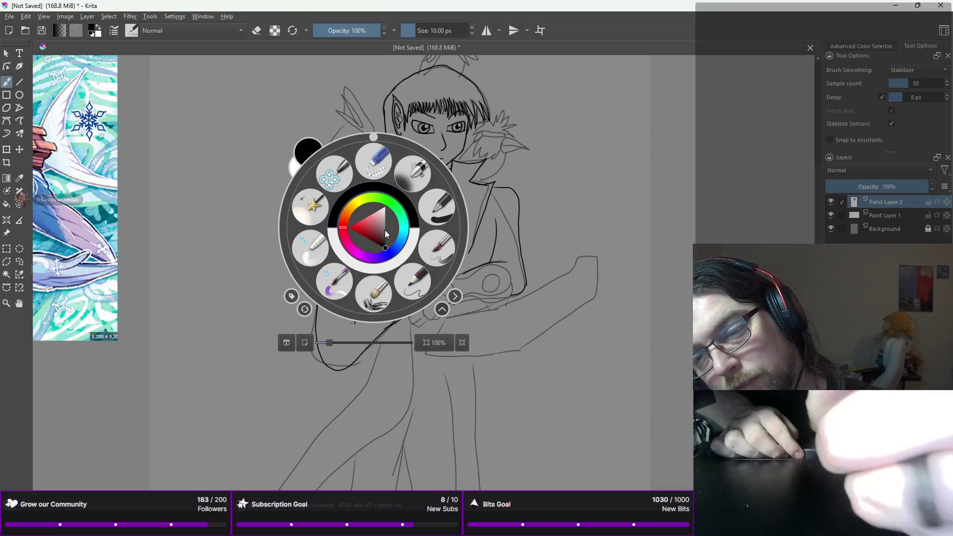
right_click(451, 227)
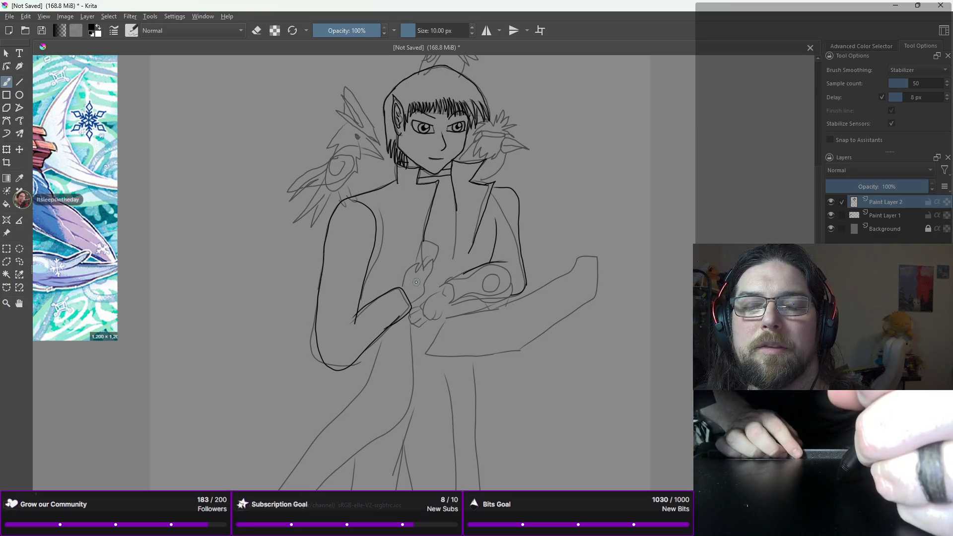
drag(400, 290, 401, 280)
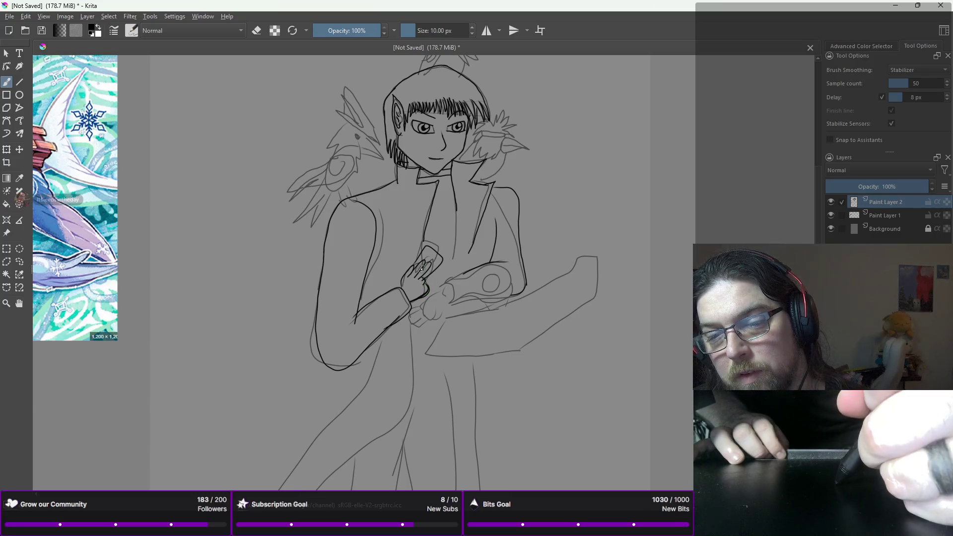
right_click(391, 196)
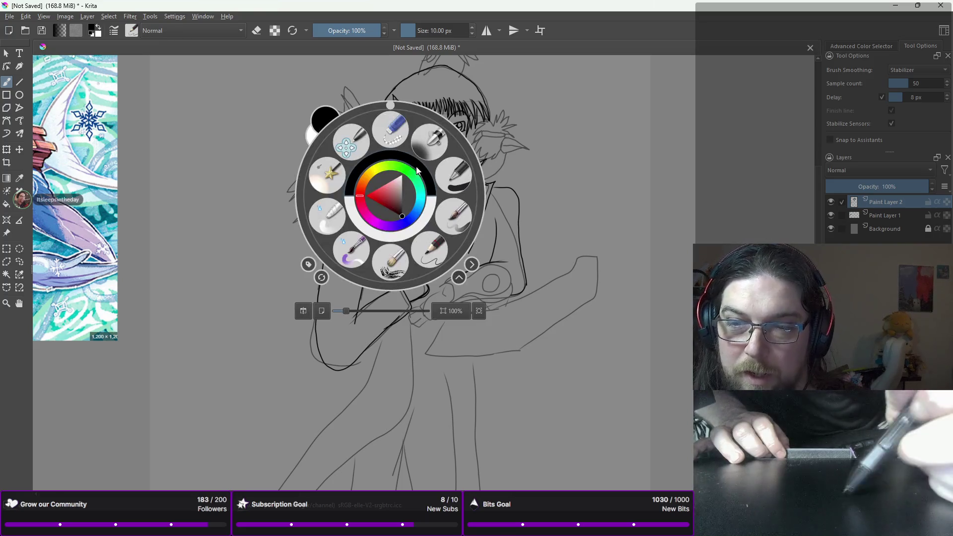
click(403, 133)
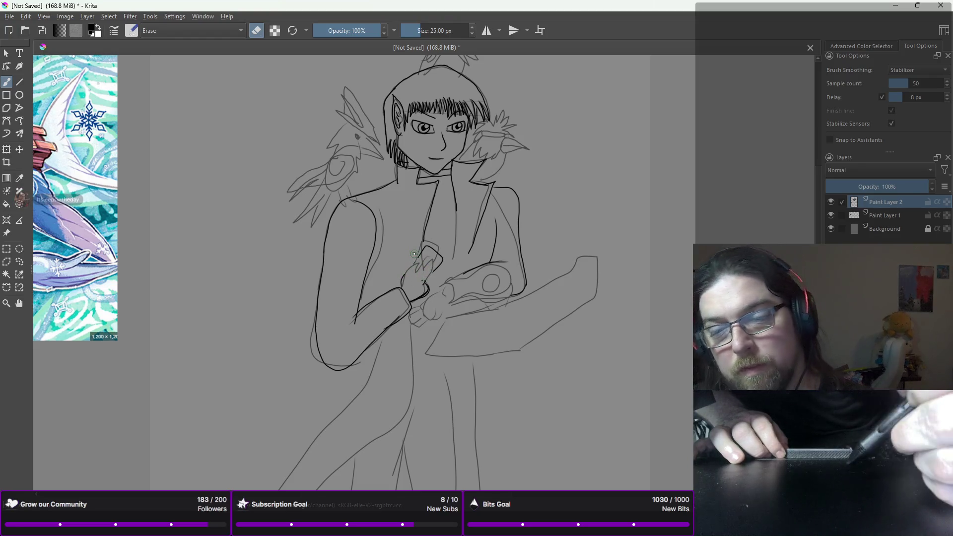
right_click(453, 261)
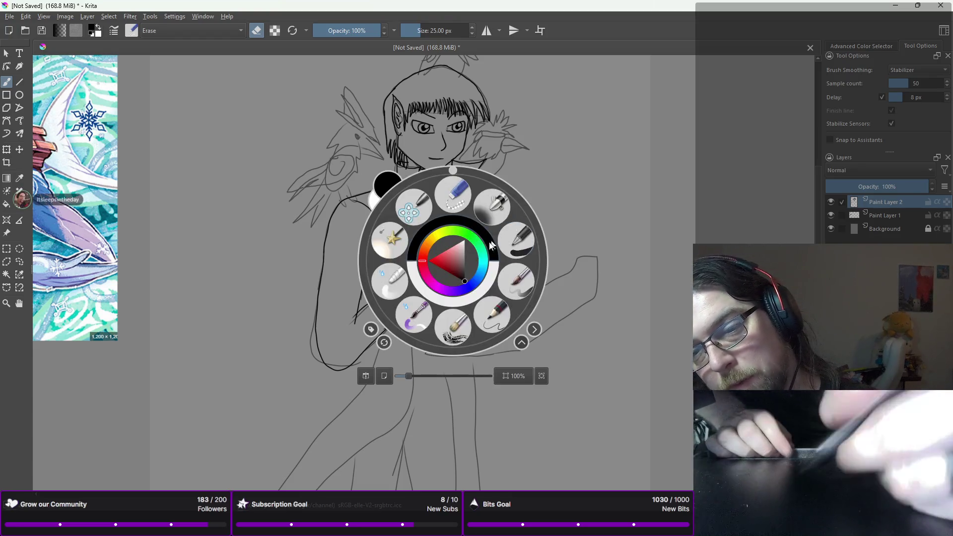
click(488, 322)
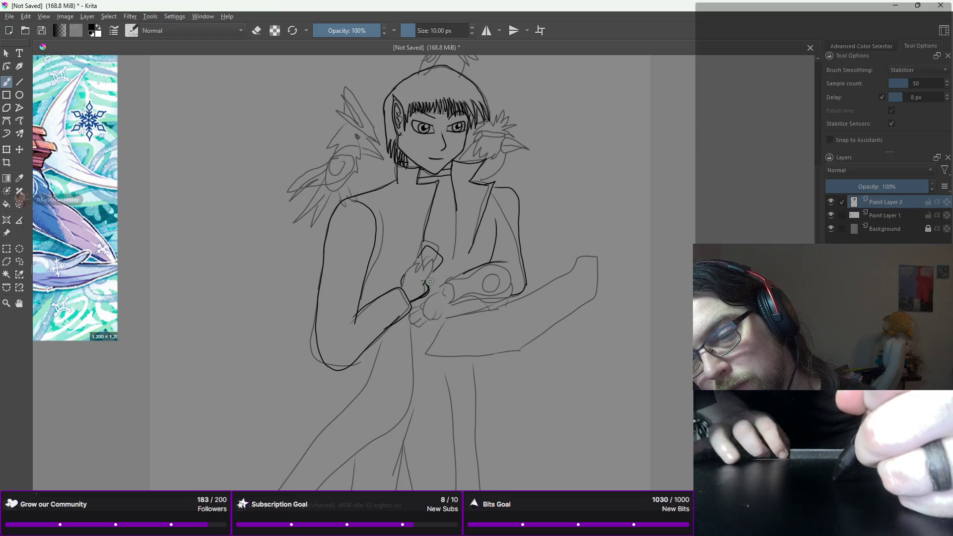
drag(421, 280, 426, 286)
- Erase and redraw the hand's curve with a short upward stroke above it
right_click(431, 287)
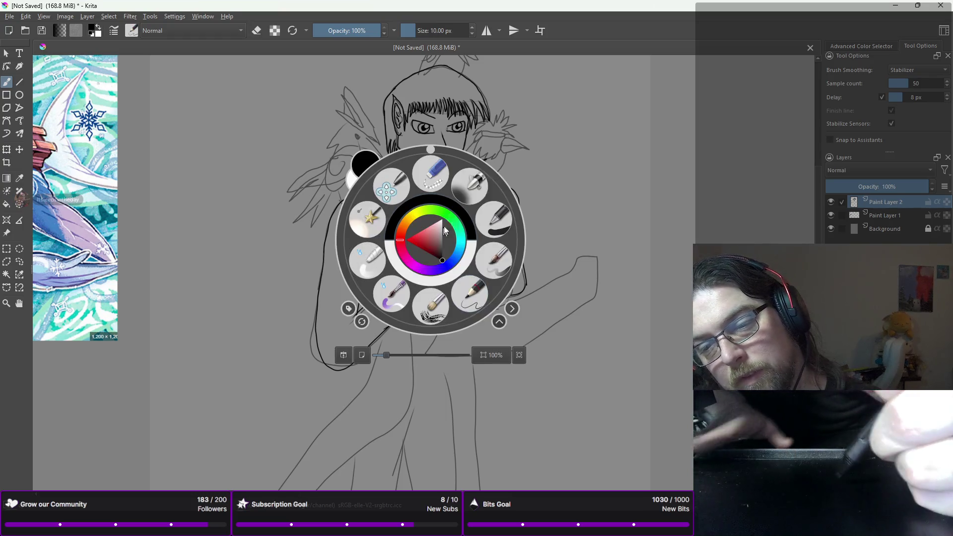
key(e)
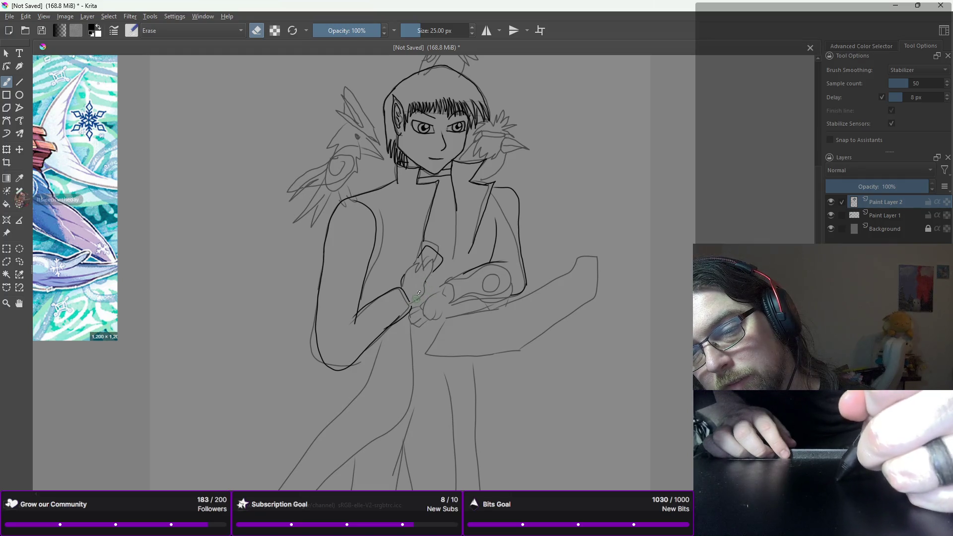
right_click(427, 251)
click(473, 318)
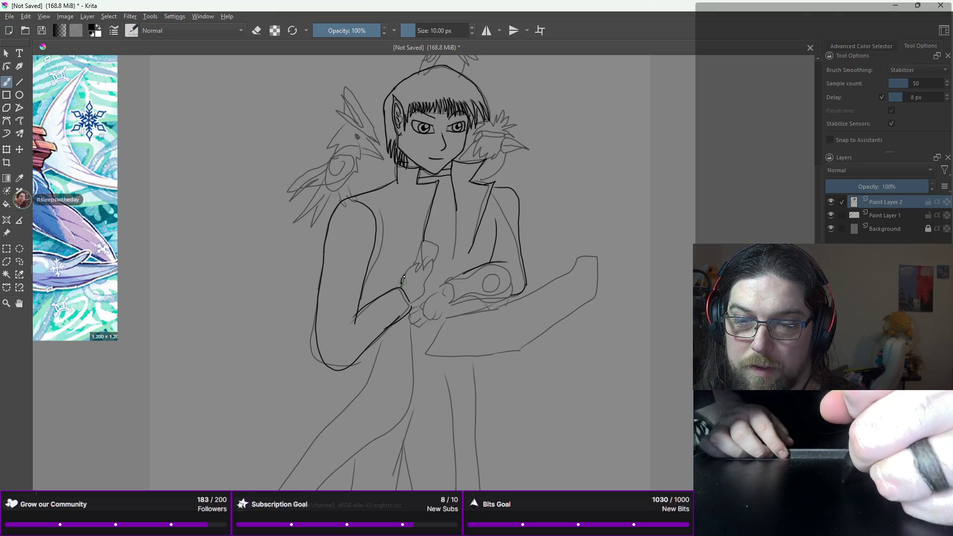
drag(413, 273, 431, 289)
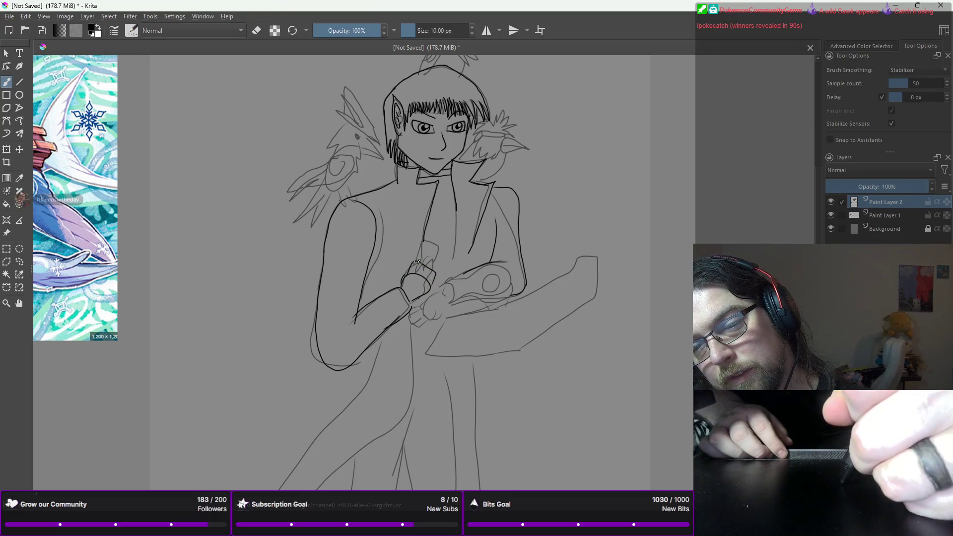
drag(428, 267, 435, 253)
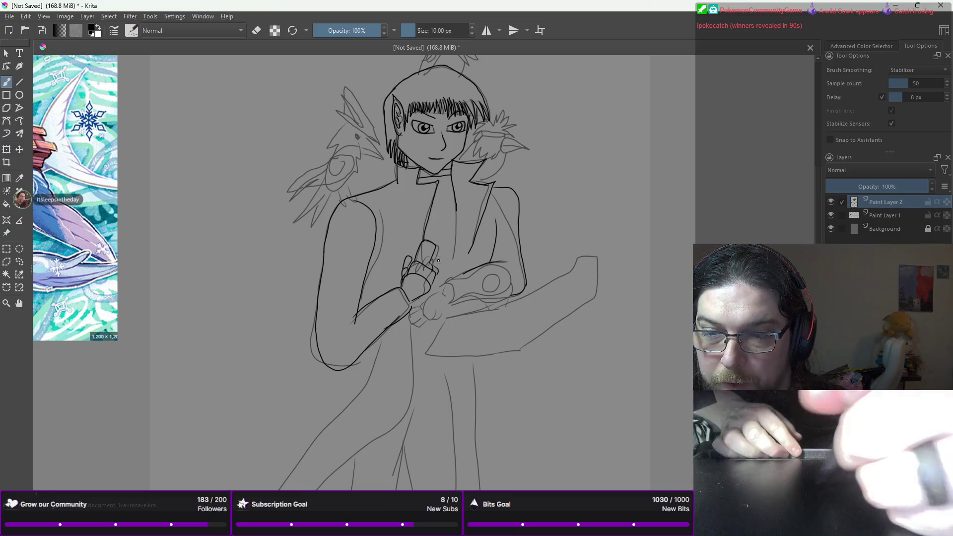
- Draw the side, top and far edge of the upright card held in the hand
drag(437, 262, 447, 250)
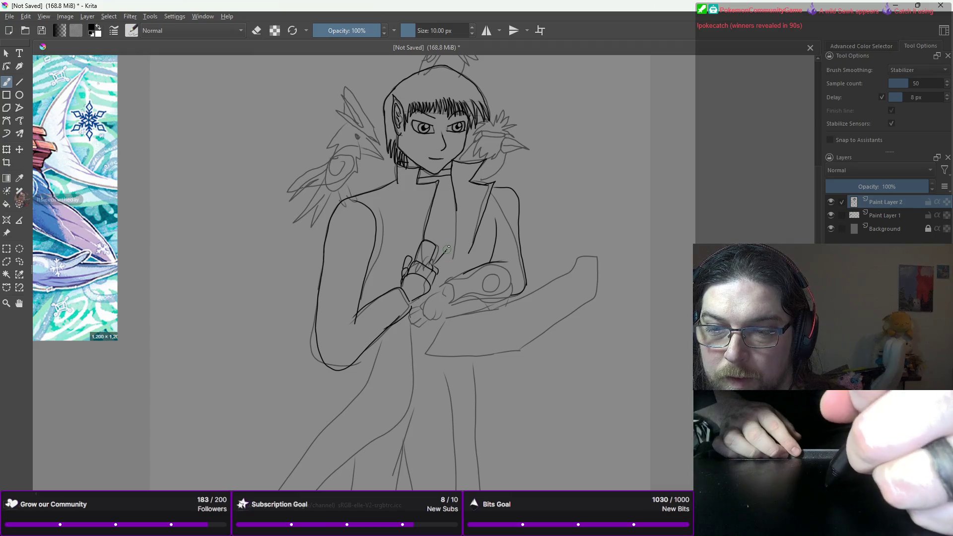
mouse_move(422, 232)
mouse_down()
mouse_move(448, 246)
mouse_move(444, 258)
mouse_up()
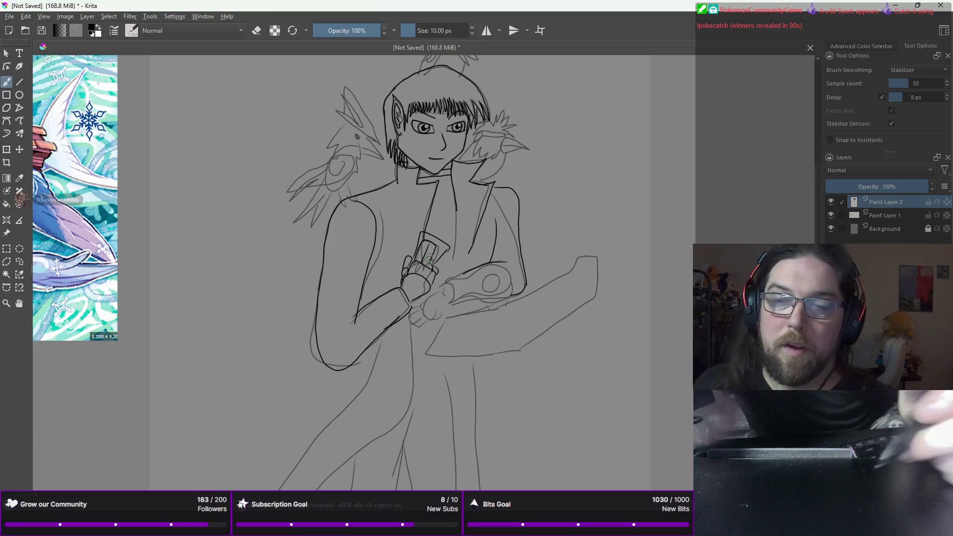
key(minus)
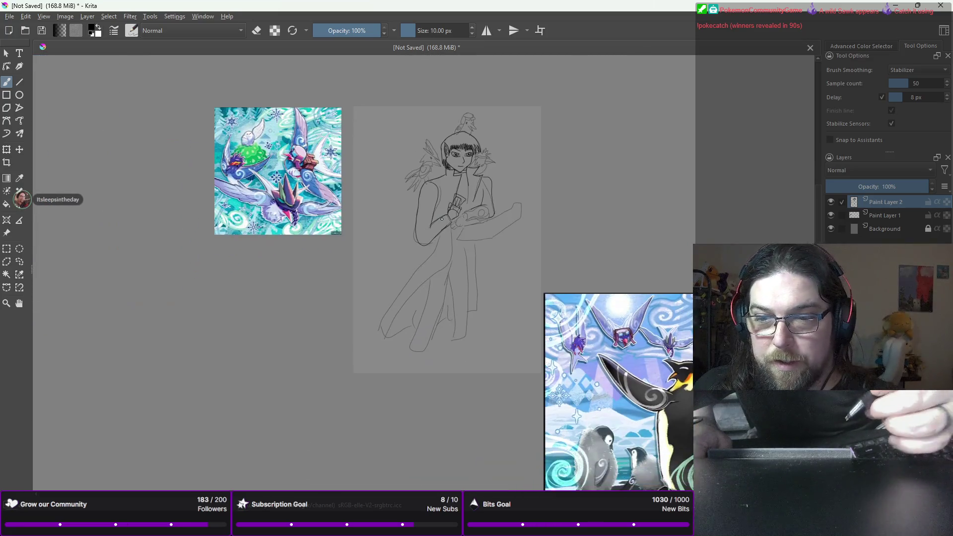
- Zoom to 66.7% on the torso and erase the curved right shoulder line with the eraser preset
key(plus)
key(plus)
key(minus)
key(minus)
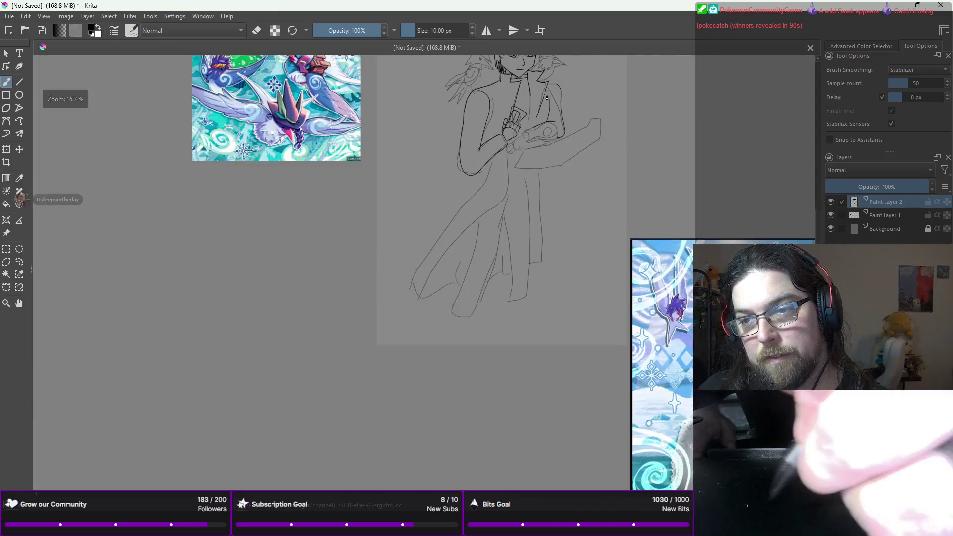
key(plus)
key(plus)
key(minus)
key(plus)
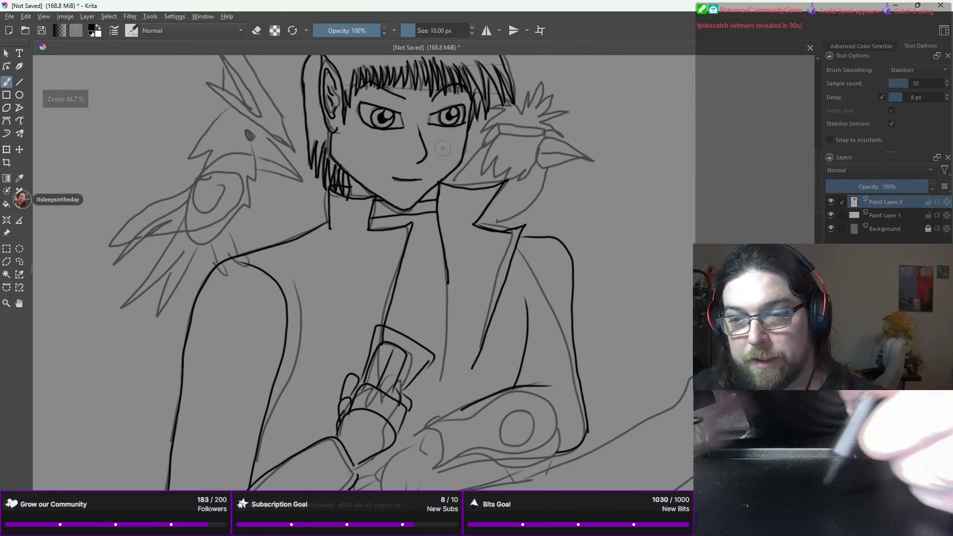
right_click(483, 175)
click(498, 109)
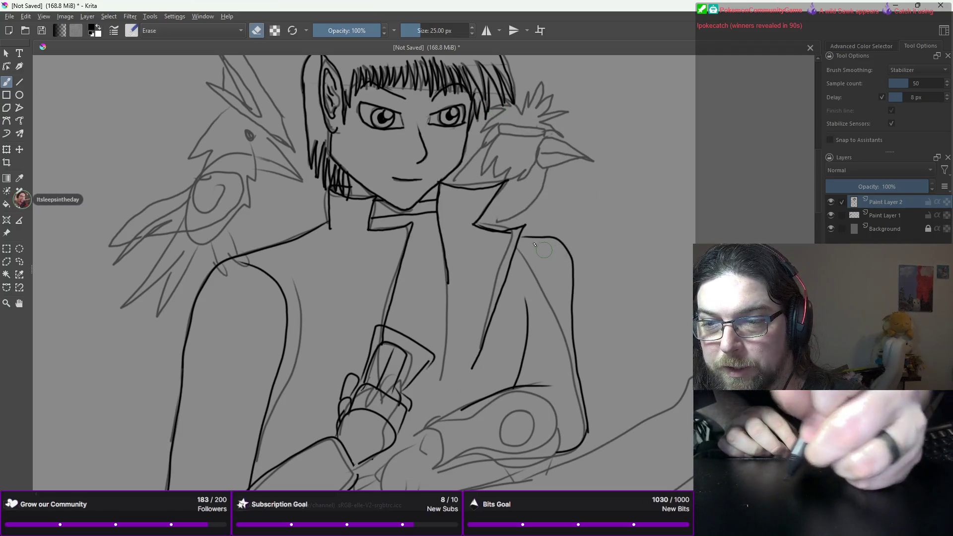
right_click(548, 235)
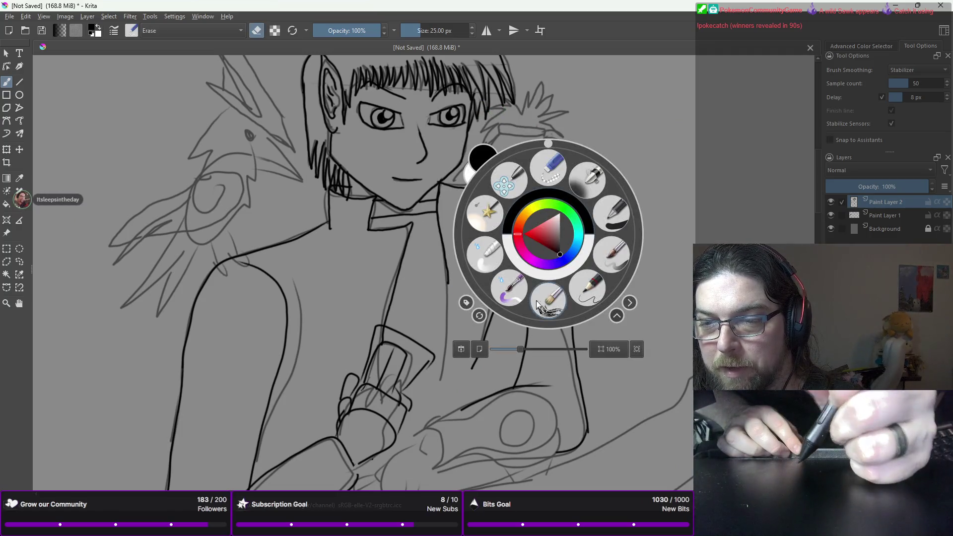
click(546, 159)
mouse_move(564, 264)
mouse_down()
mouse_move(546, 240)
mouse_move(530, 237)
mouse_up()
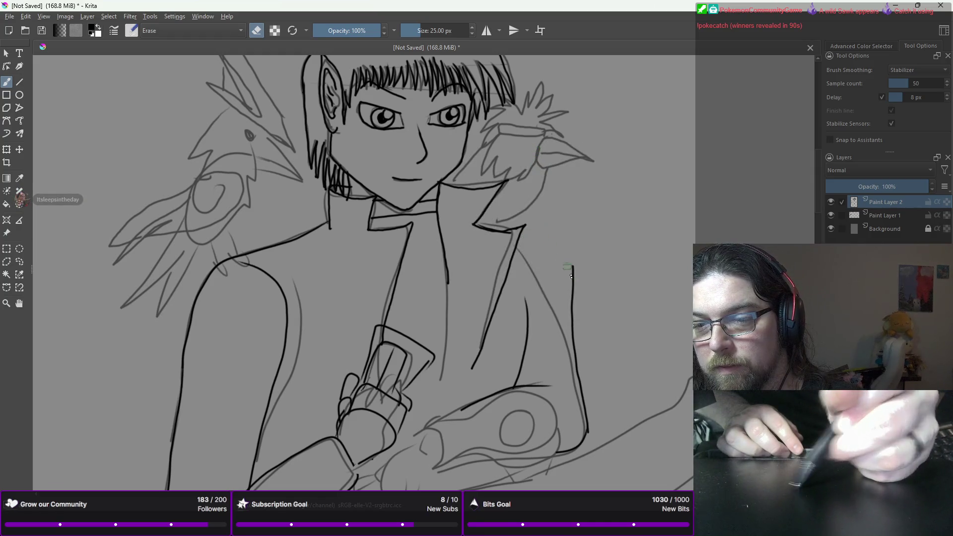
- Redraw the shoulder line from the arm up to the collar with the pencil
right_click(587, 242)
click(632, 308)
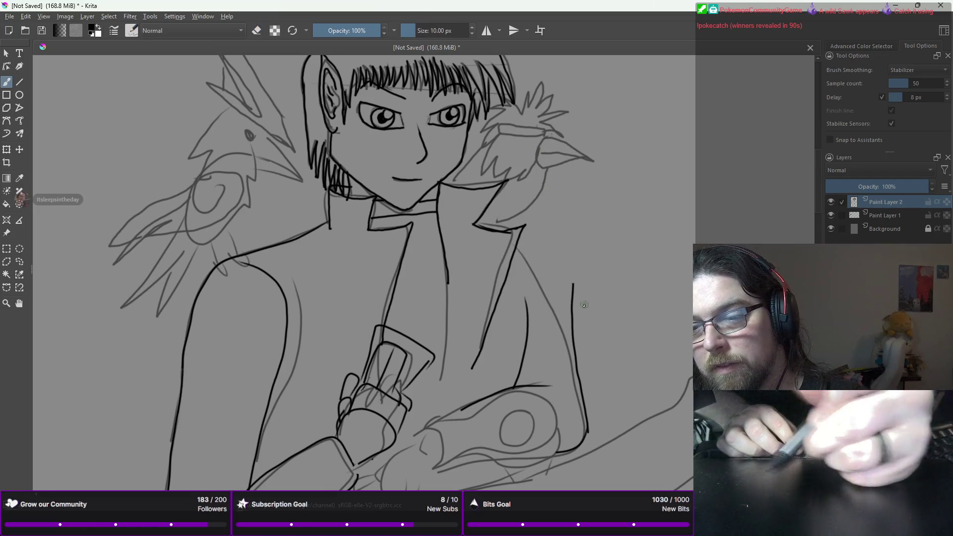
mouse_move(573, 303)
mouse_down()
mouse_move(565, 257)
mouse_move(525, 238)
mouse_up()
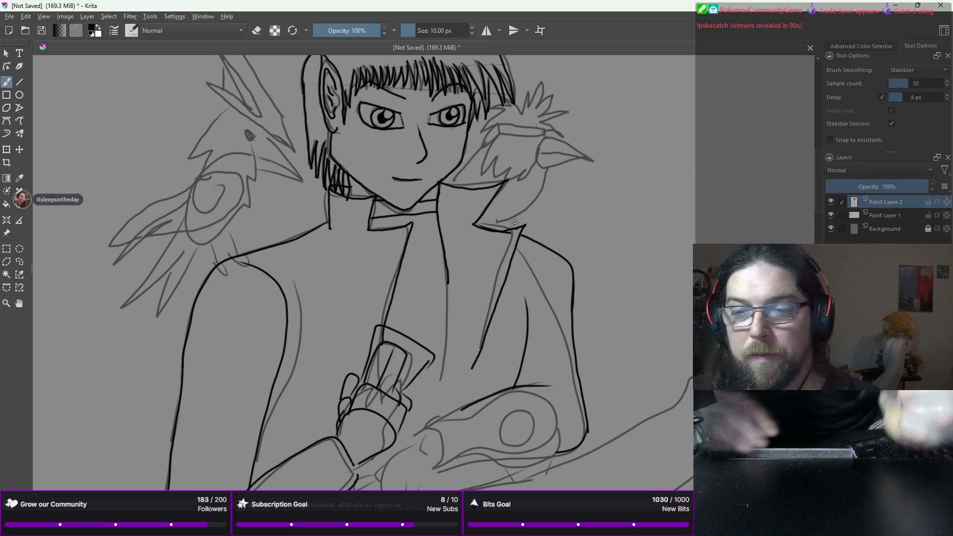
key(minus)
key(minus)
key(minus)
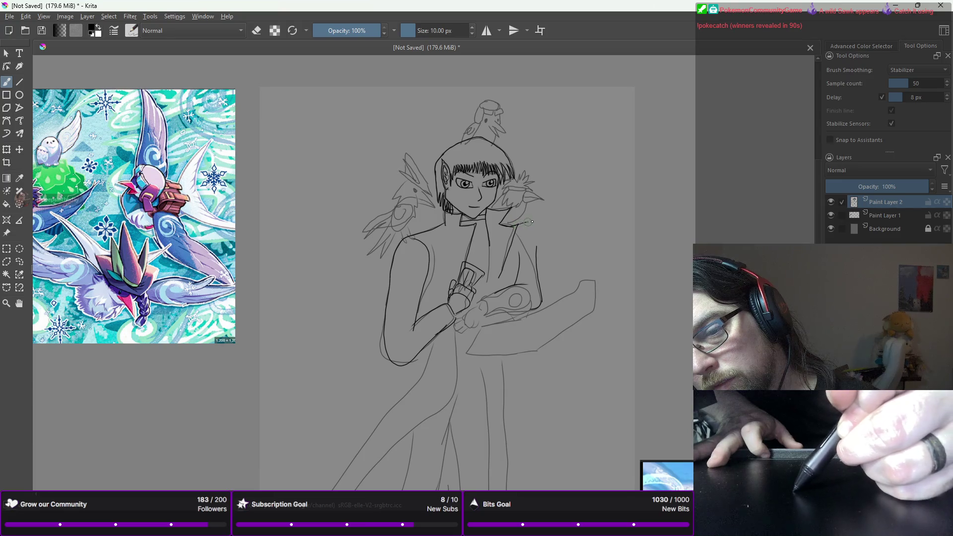
- Draw the coat's right shoulder line, erase a stray stroke, and trace the arm up from the duel disk
drag(534, 226, 532, 251)
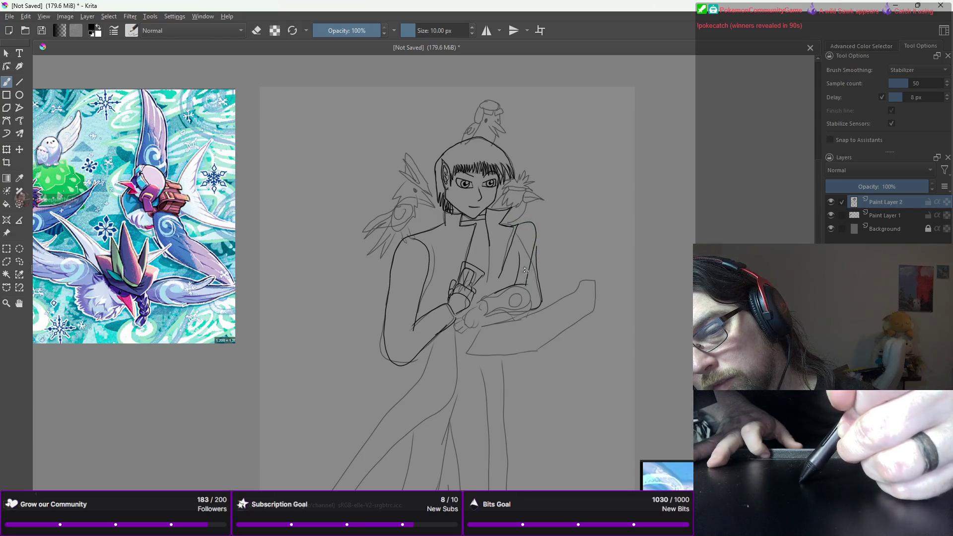
right_click(538, 263)
key(e)
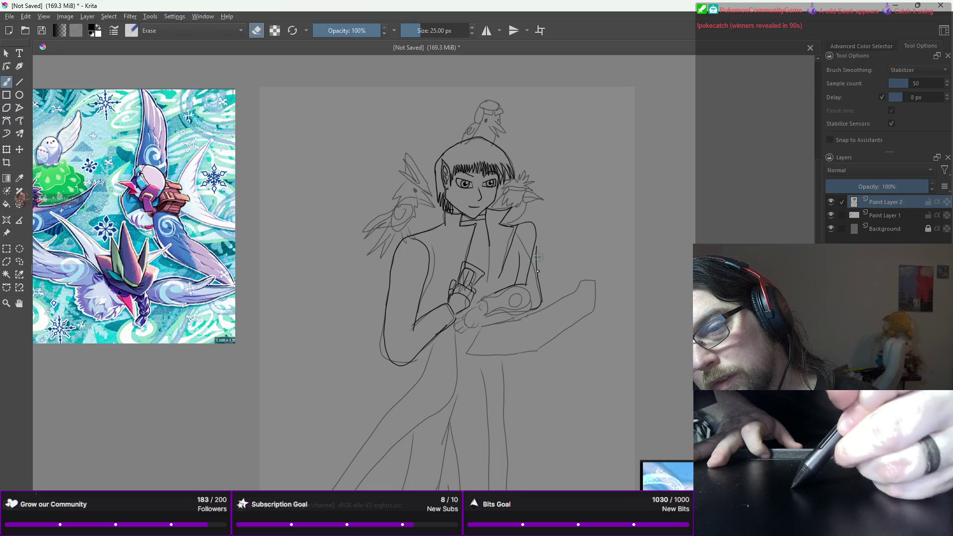
drag(536, 268, 537, 265)
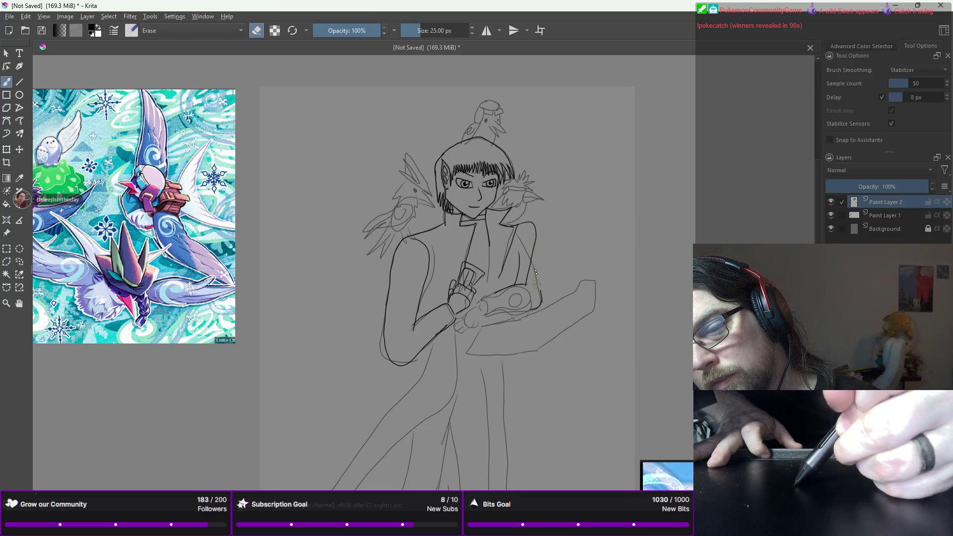
right_click(536, 296)
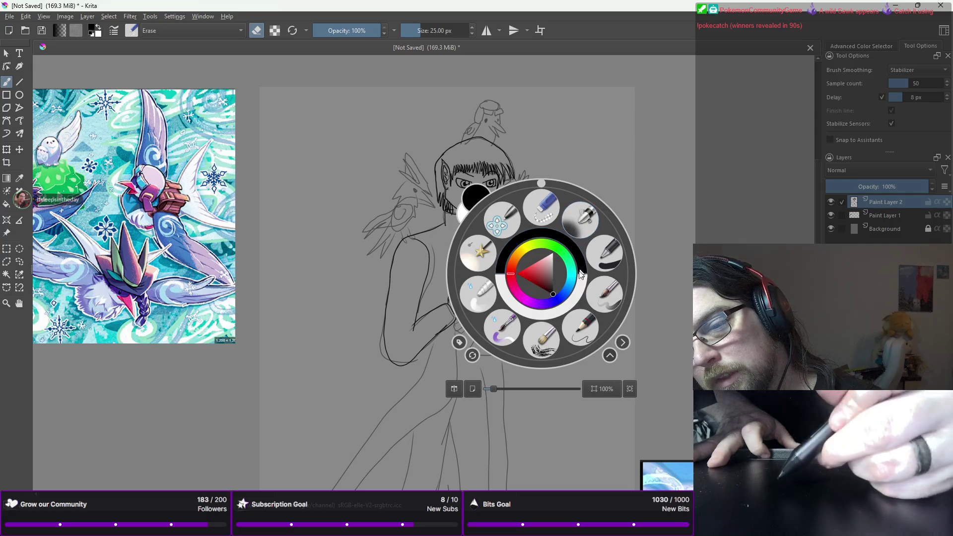
key(e)
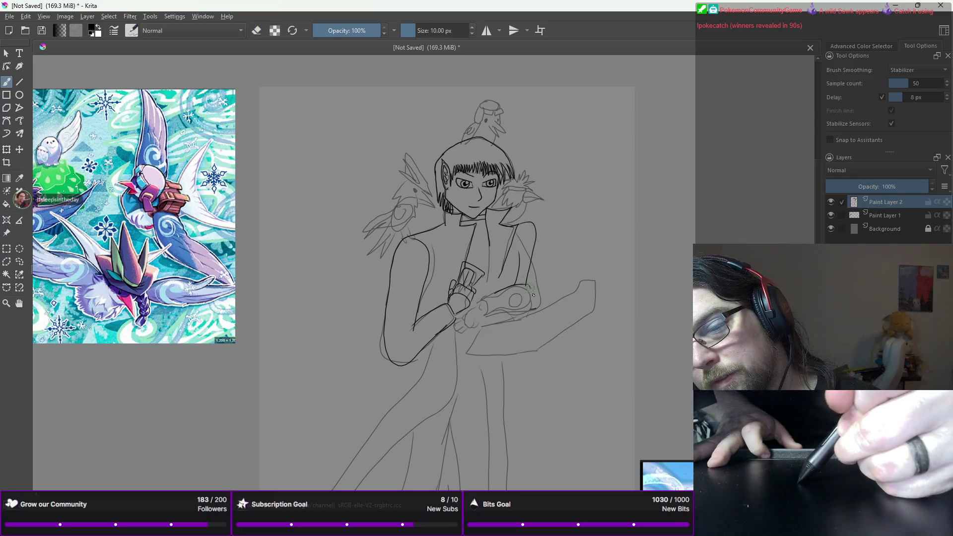
drag(531, 312, 528, 280)
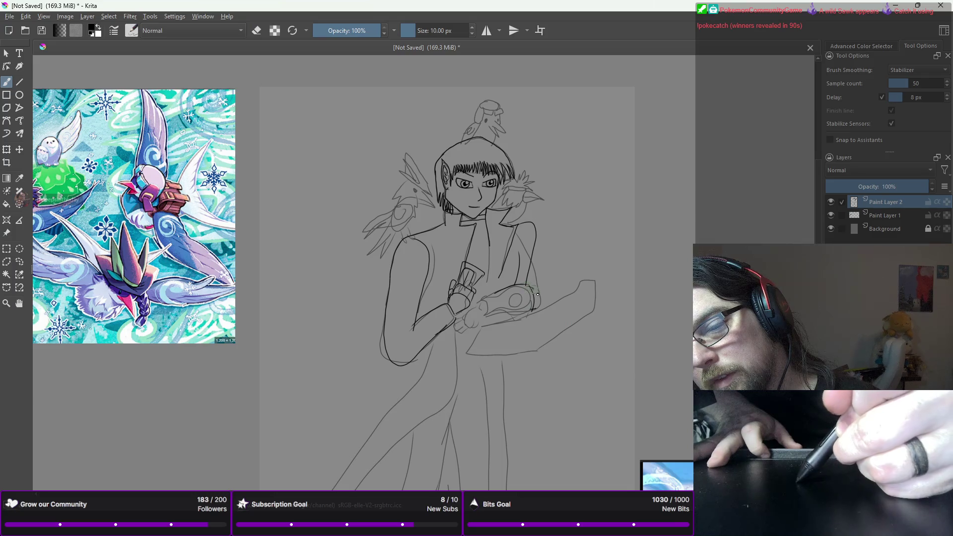
- Erase the sketch line right of the torso and ink the jacket's right edge downward
right_click(522, 240)
click(525, 170)
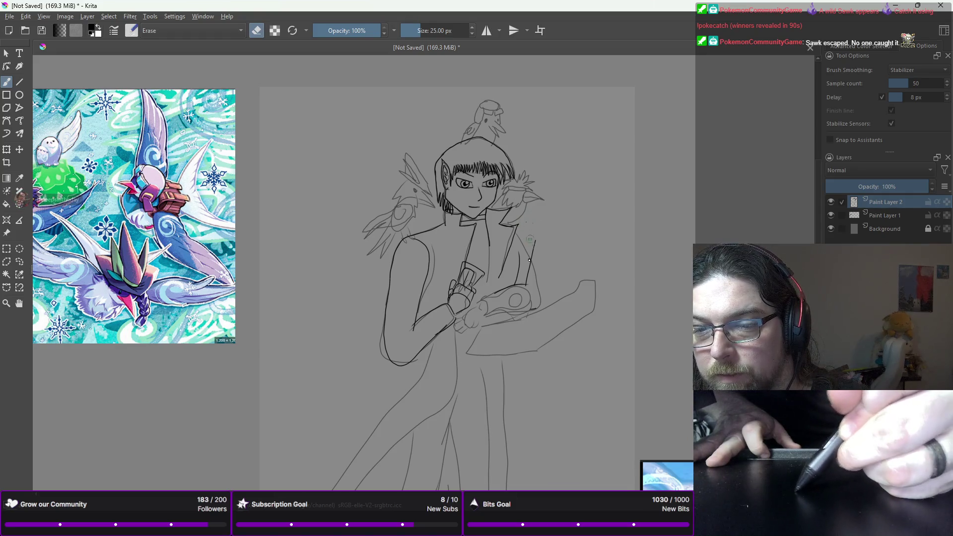
mouse_move(535, 241)
mouse_down()
mouse_move(529, 272)
mouse_move(518, 253)
mouse_up()
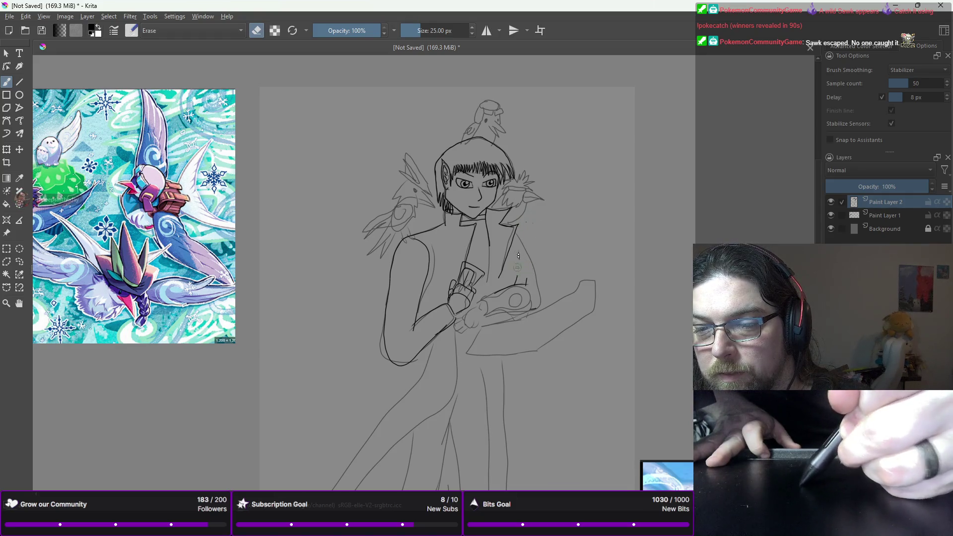
right_click(519, 266)
key(e)
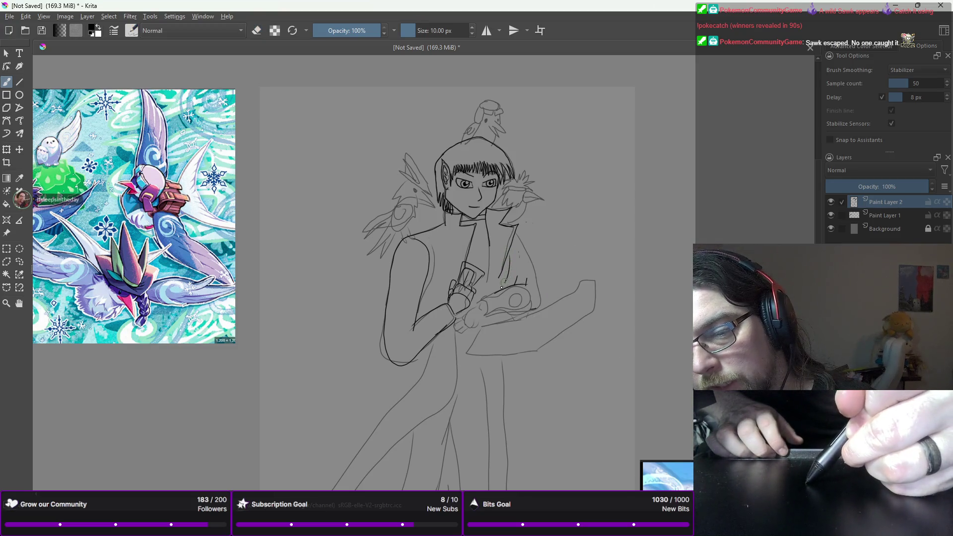
drag(519, 257, 526, 281)
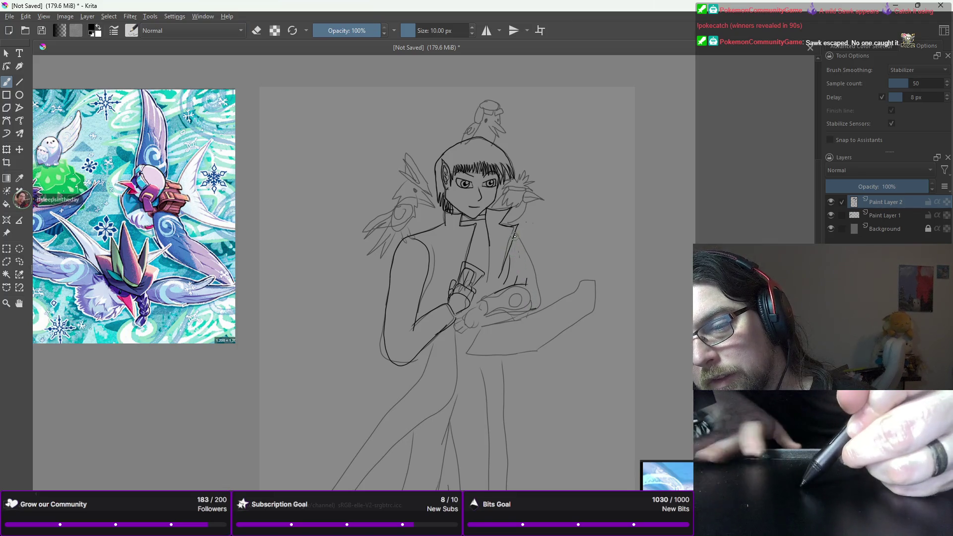
drag(517, 242, 536, 293)
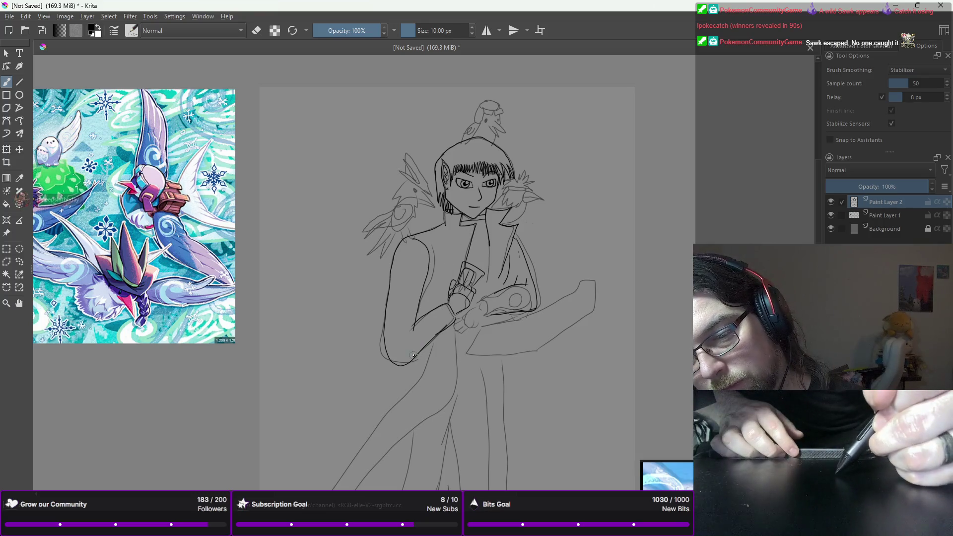
- Ink long lines down the coat front to the canvas bottom and along its right edge
drag(412, 365, 410, 377)
key(ctrl+z)
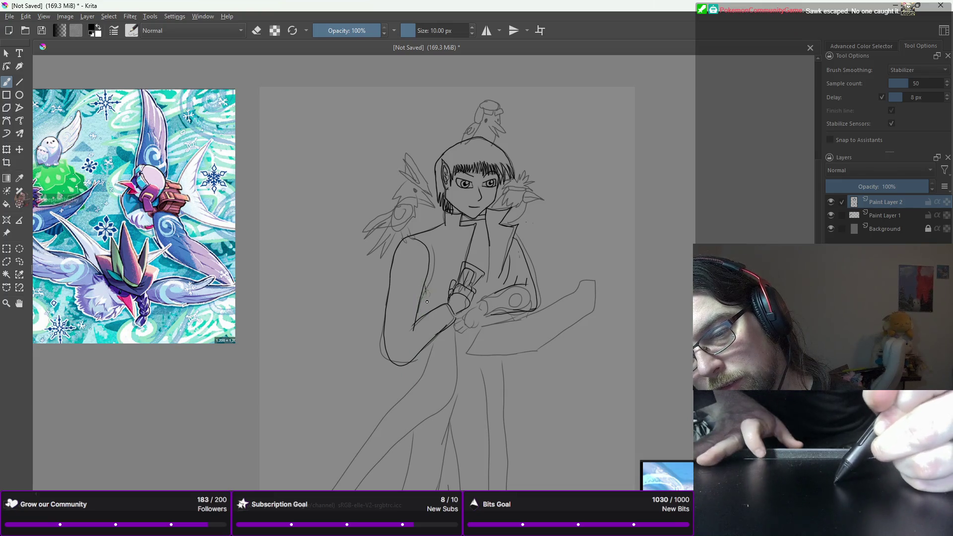
drag(425, 362, 309, 490)
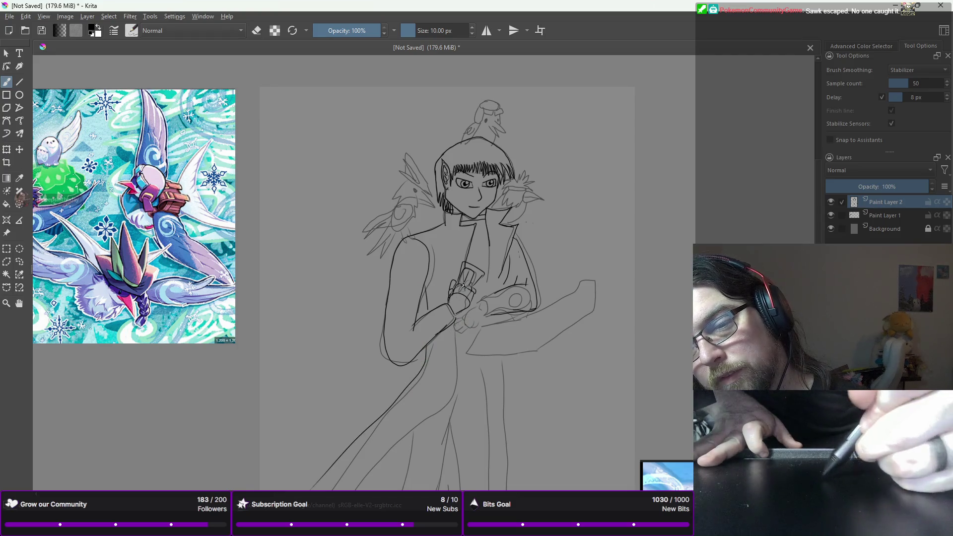
mouse_move(453, 343)
mouse_down()
mouse_move(450, 392)
mouse_move(332, 490)
mouse_up()
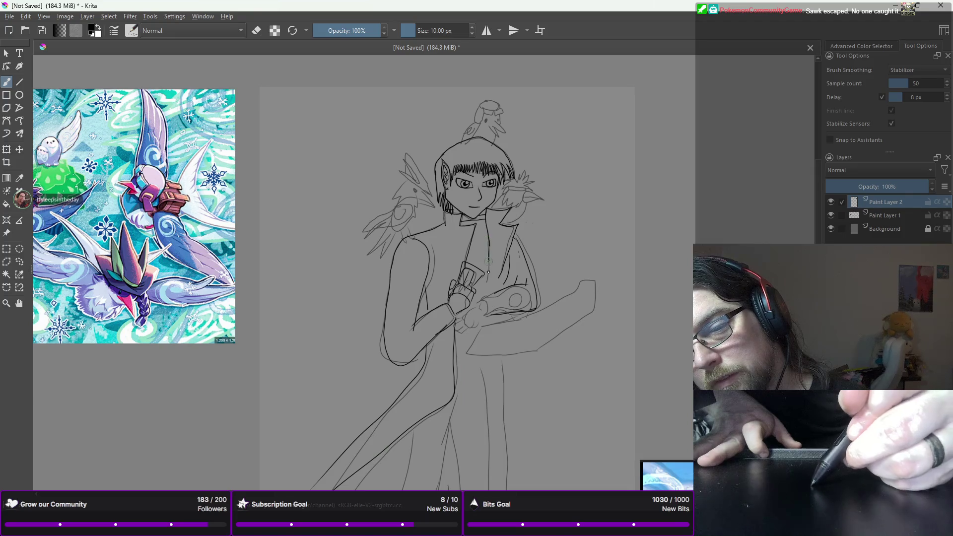
drag(474, 358, 501, 450)
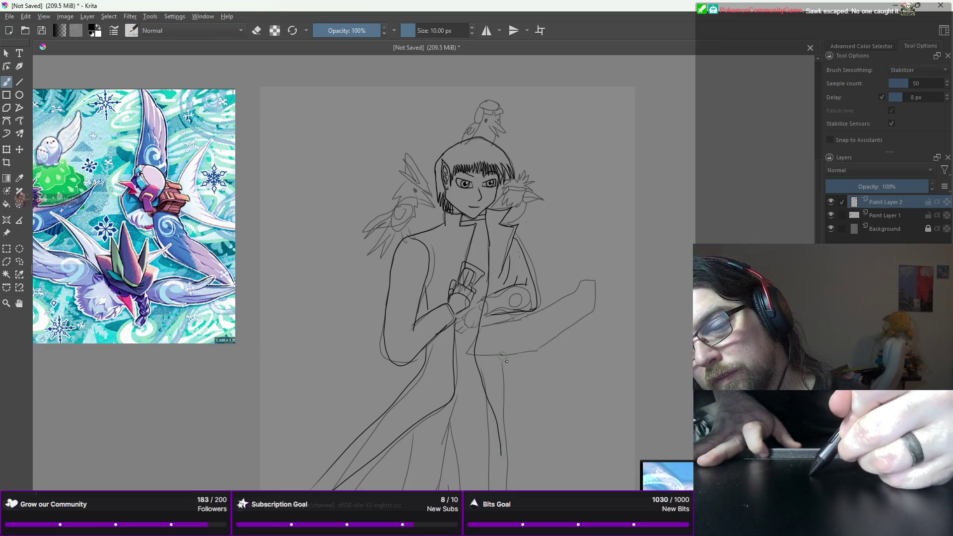
drag(515, 407, 506, 452)
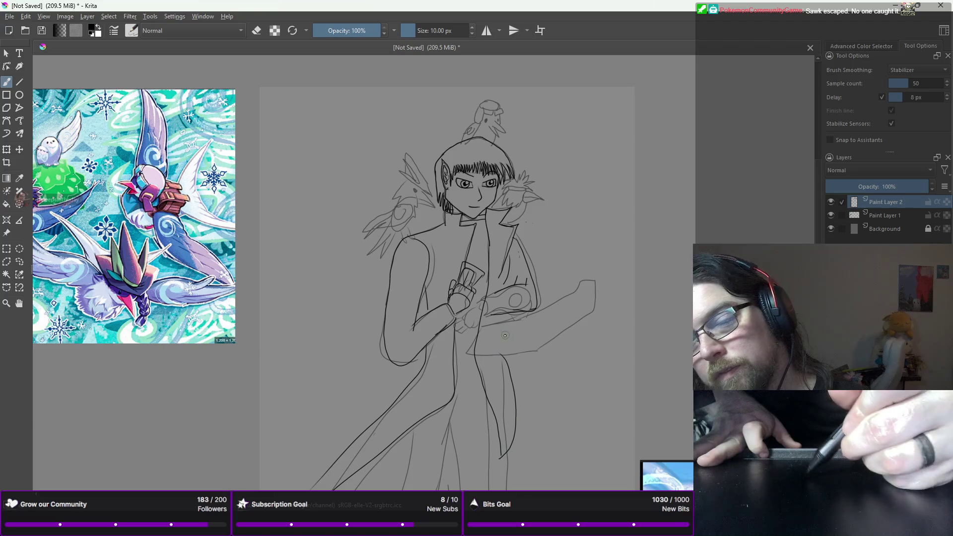
key(minus)
- Zoom in on the coat and erase the inner front coat line with the eraser preset
scroll(505, 342, down, 2)
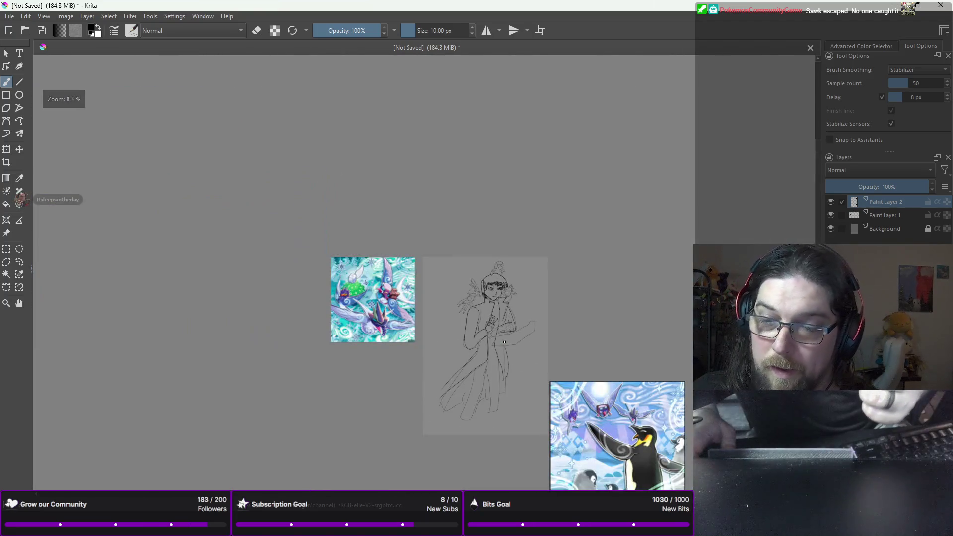
drag(503, 355, 509, 281)
scroll(508, 282, up, 2)
scroll(506, 285, up, 2)
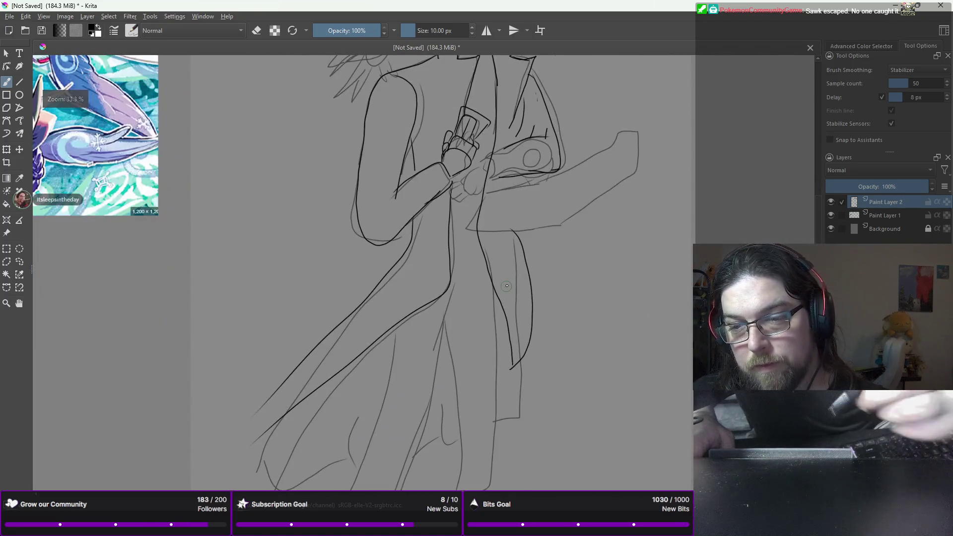
right_click(456, 196)
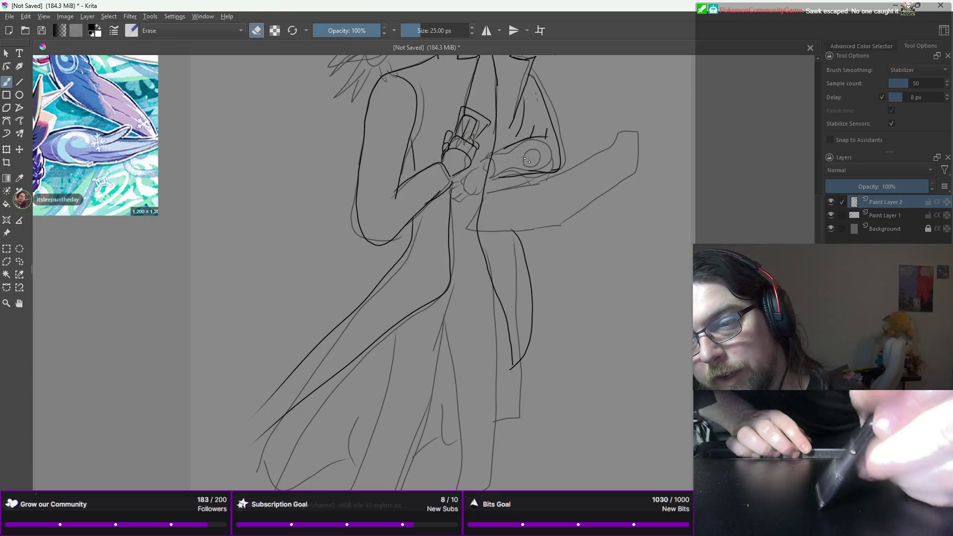
click(498, 144)
mouse_move(515, 231)
mouse_down()
mouse_move(529, 338)
mouse_move(506, 354)
mouse_up()
mouse_move(503, 298)
mouse_down()
mouse_move(479, 233)
mouse_move(487, 172)
mouse_up()
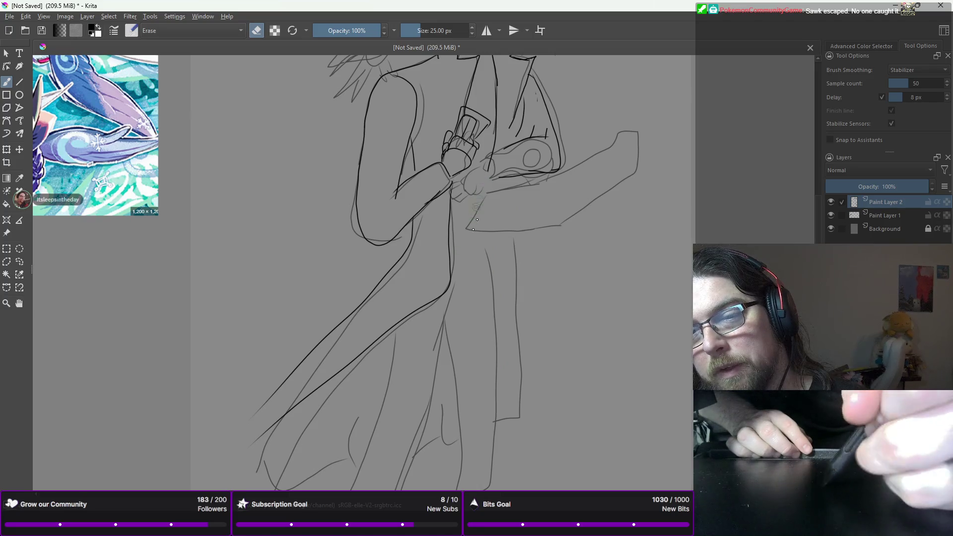
- Ink vertical lapel lines down the coat front and try a horizontal waist line
right_click(492, 226)
click(531, 294)
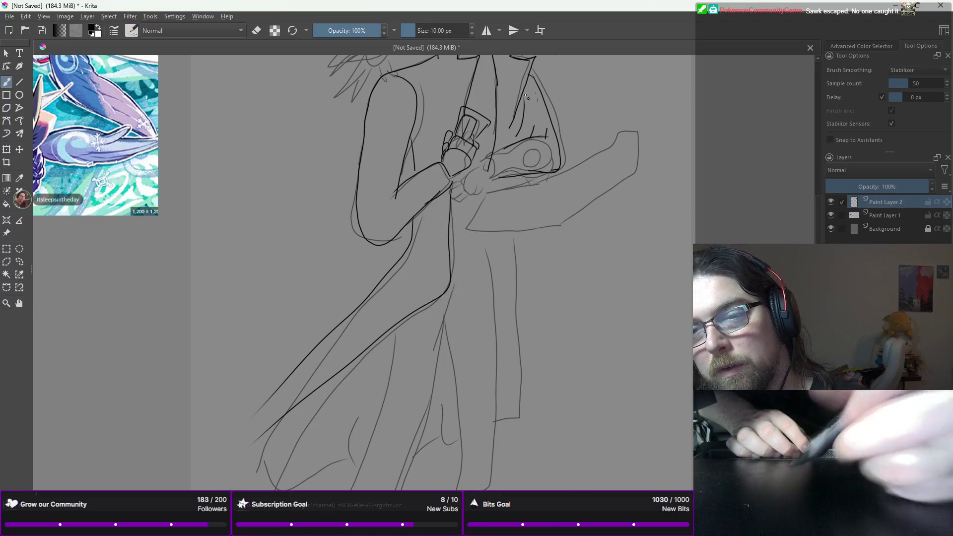
drag(495, 132, 486, 254)
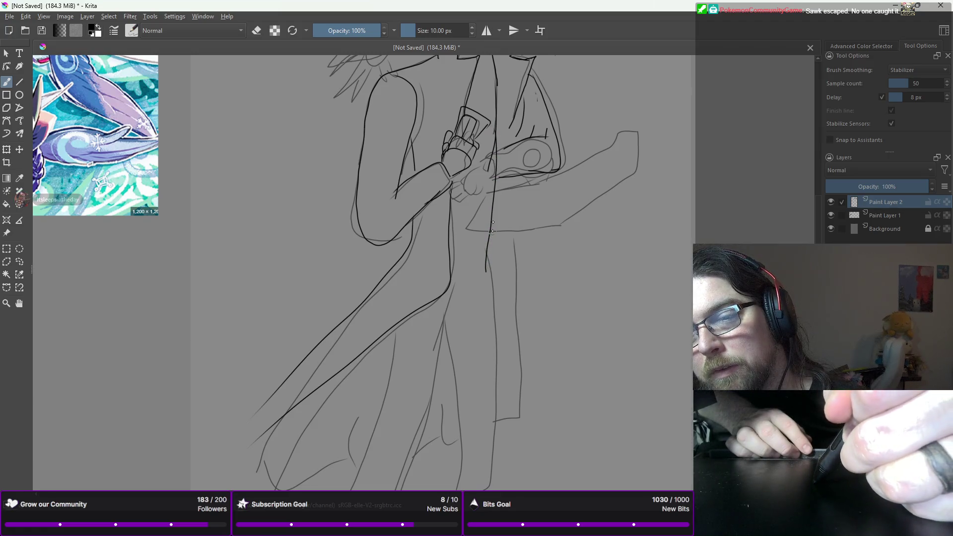
drag(495, 132, 496, 271)
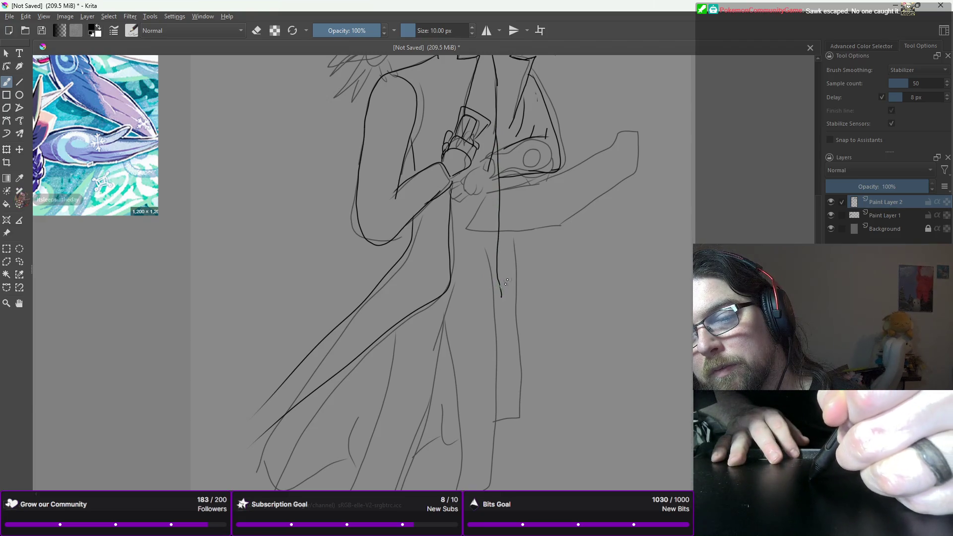
drag(514, 185, 518, 286)
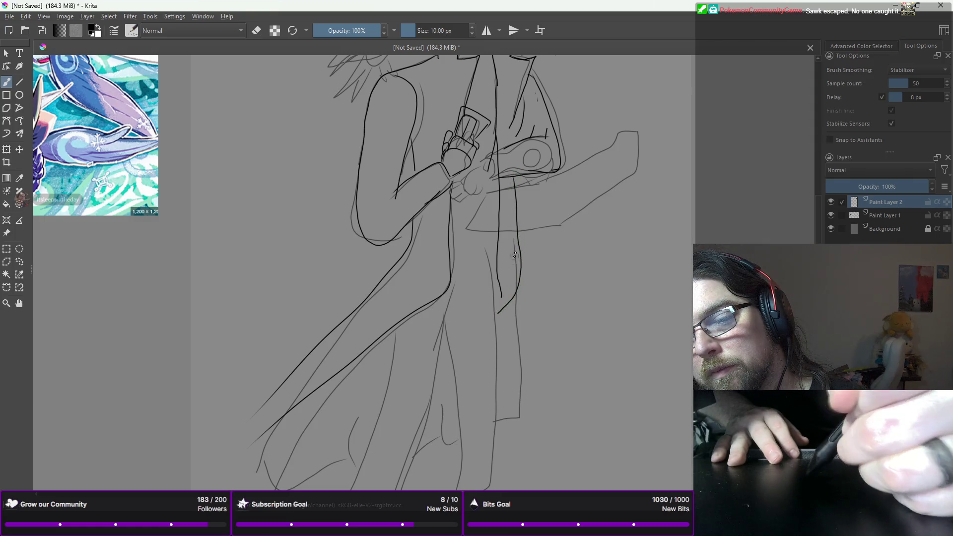
key(ctrl+z)
drag(513, 177, 513, 230)
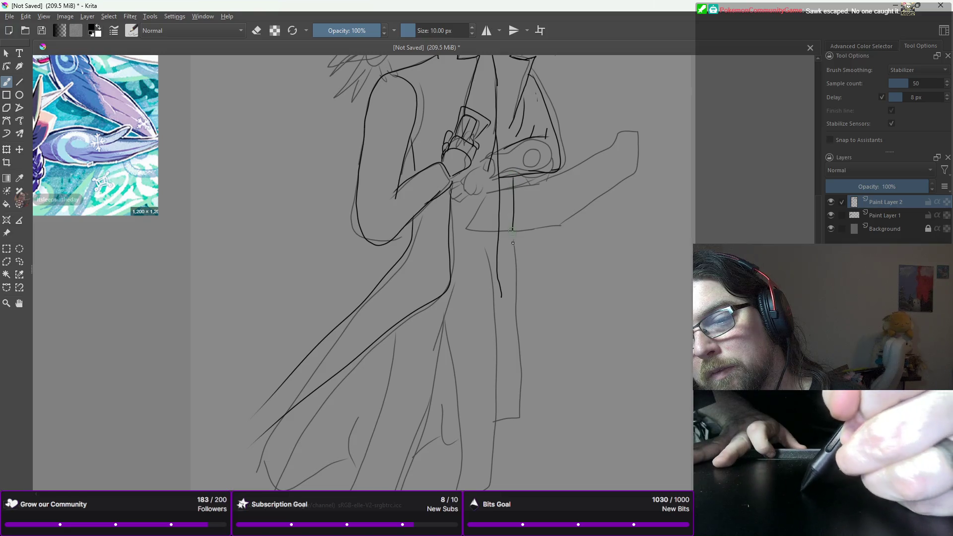
drag(516, 270, 518, 300)
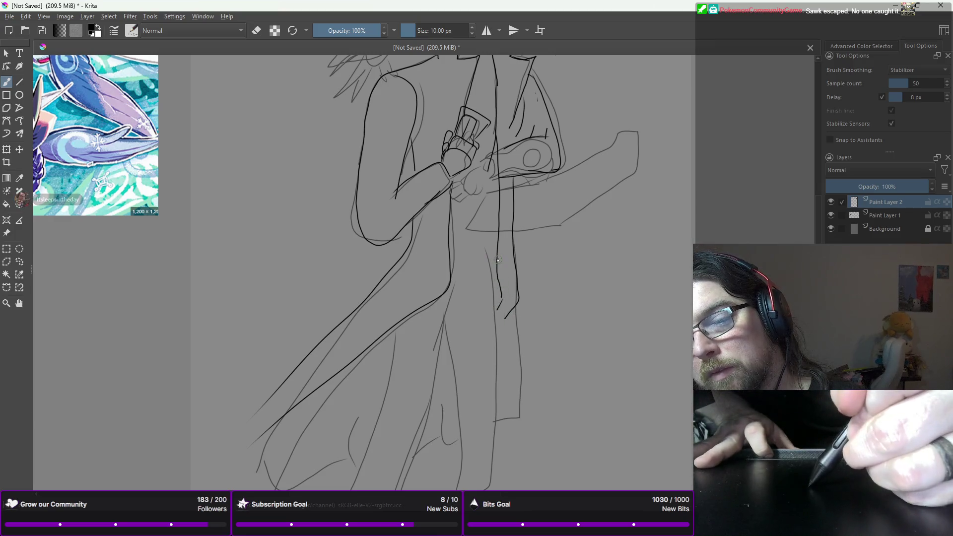
drag(494, 268, 452, 267)
key(ctrl+z)
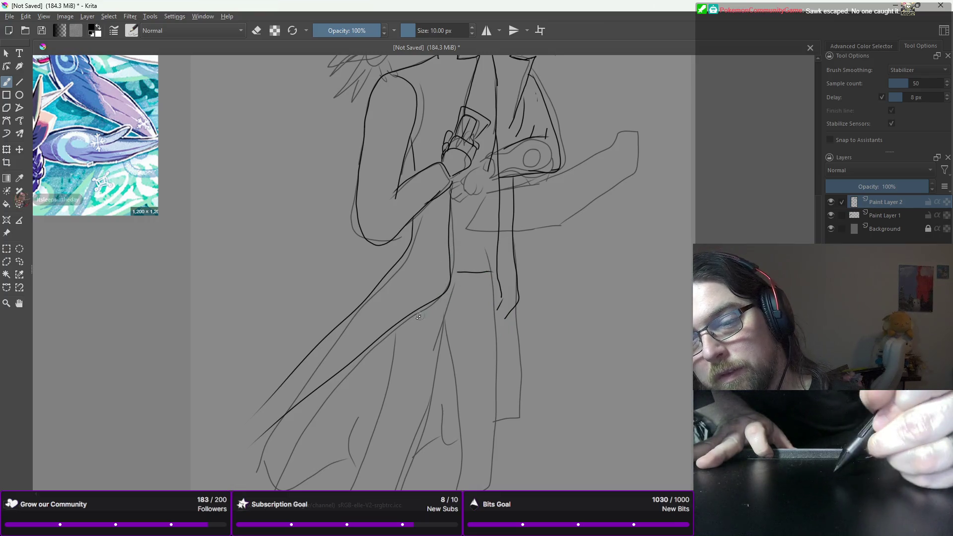
- Ink long coat strokes down to the hem, including the coat's right outline
drag(397, 331, 361, 442)
key(ctrl+z)
drag(394, 337, 353, 459)
key(ctrl+z)
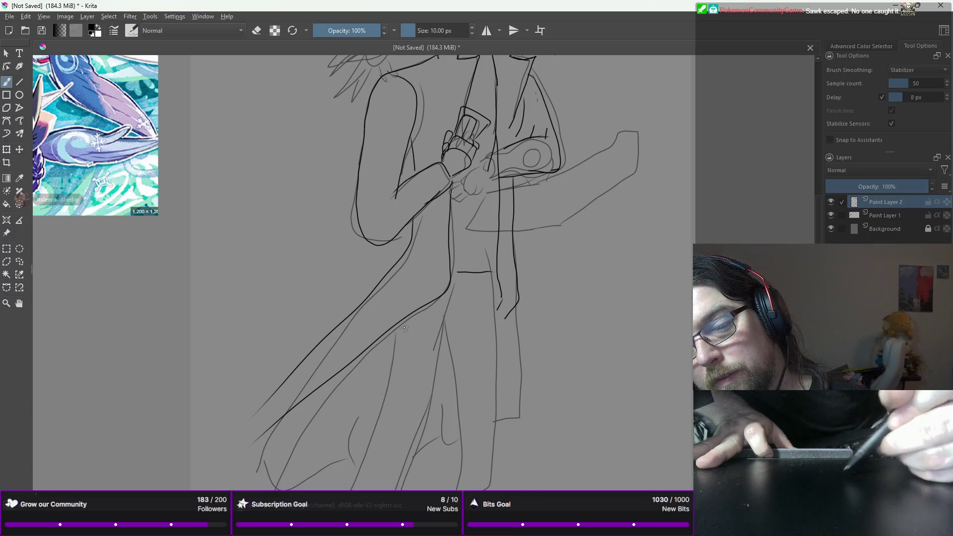
drag(402, 319, 342, 481)
drag(444, 316, 395, 488)
mouse_move(493, 291)
mouse_down()
mouse_move(526, 419)
mouse_move(495, 491)
mouse_up()
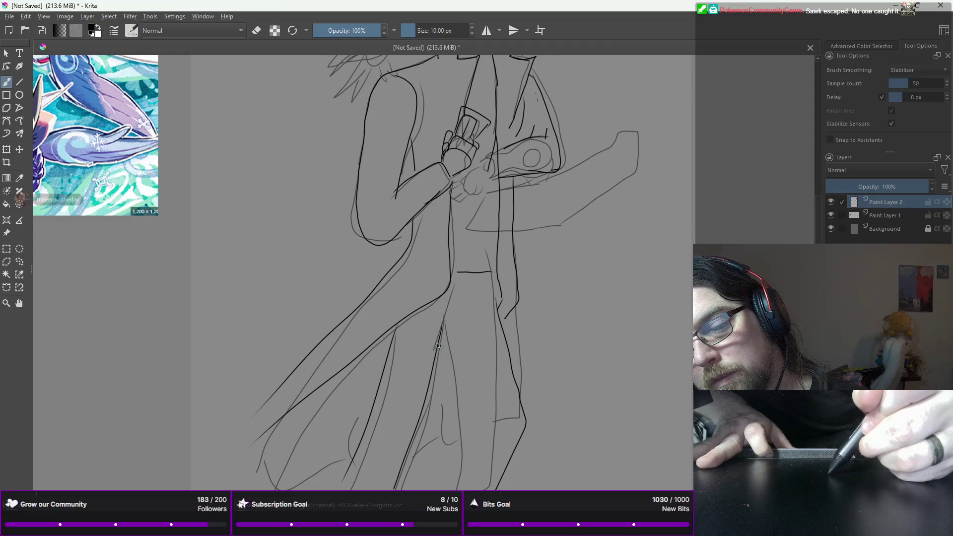
- Redraw a lower coat fold stroke, then zoom out to view the whole figure
drag(461, 386, 476, 415)
key(ctrl+z)
drag(442, 330, 479, 410)
mouse_move(433, 526)
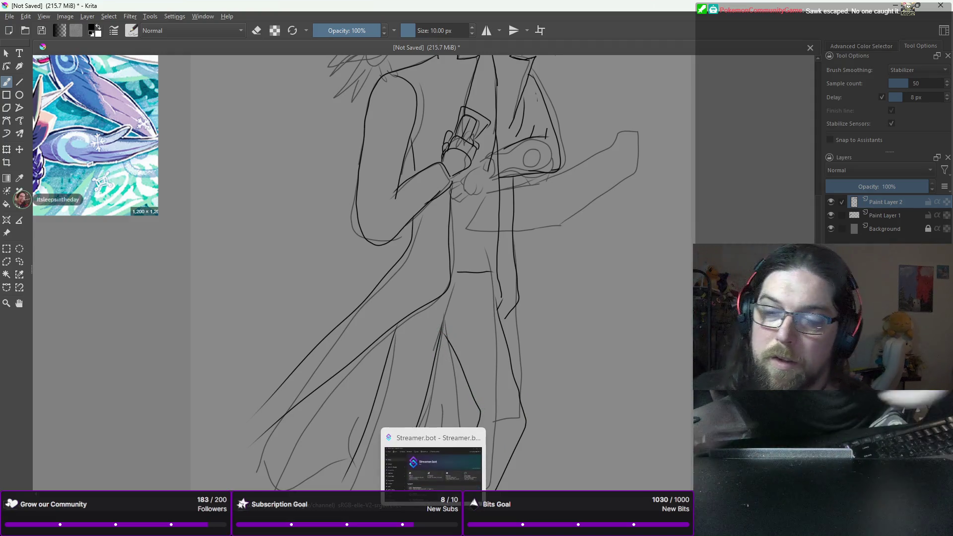
key(minus)
mouse_move(324, 348)
mouse_down()
mouse_move(325, 245)
mouse_move(315, 323)
mouse_up()
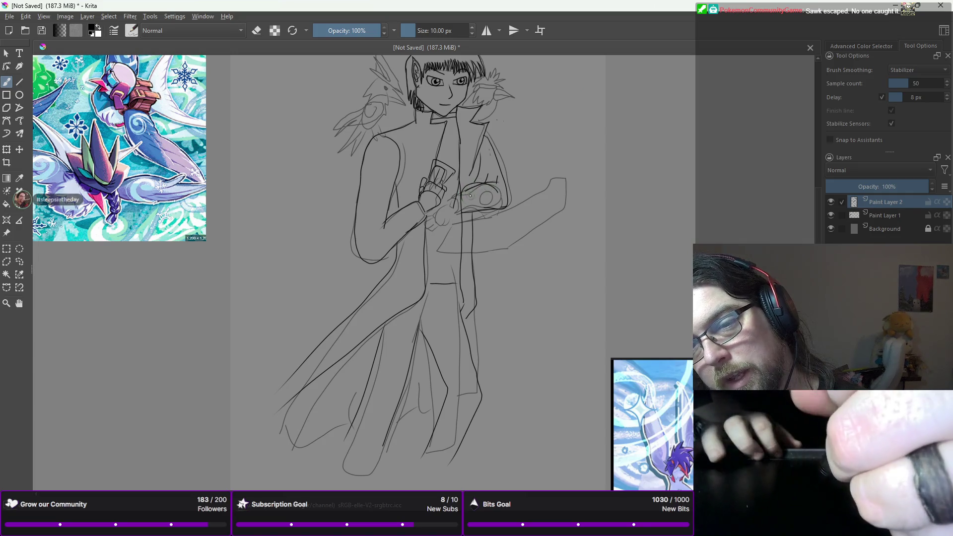
- Darken the duel disk's top and lower edges and draw a small holder box near its base
drag(467, 190, 501, 195)
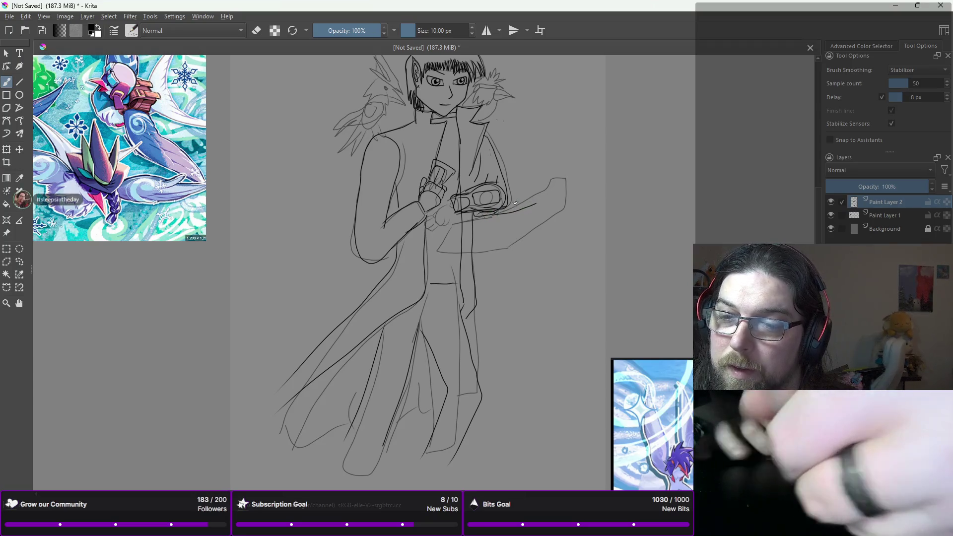
drag(494, 212, 541, 197)
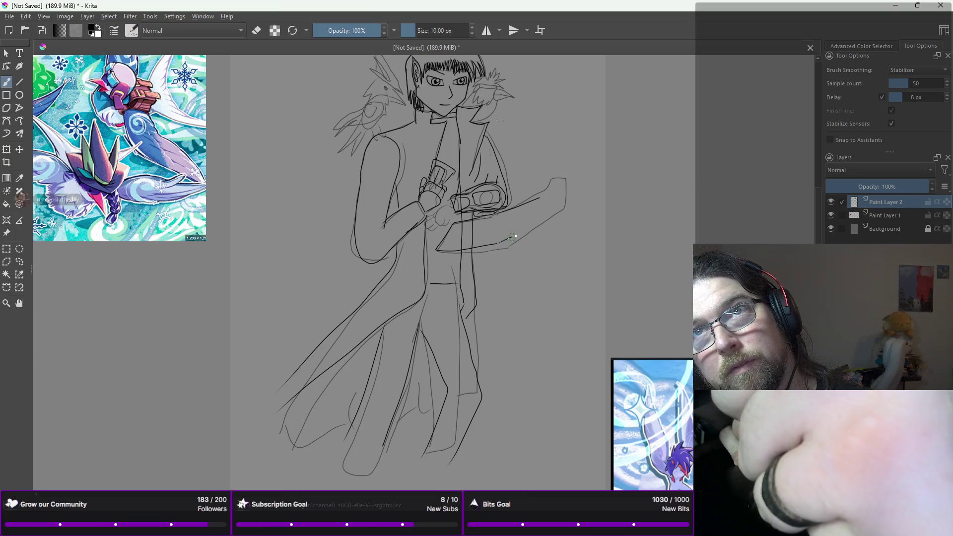
mouse_move(523, 234)
mouse_down()
mouse_move(562, 208)
mouse_move(567, 180)
mouse_move(521, 207)
mouse_up()
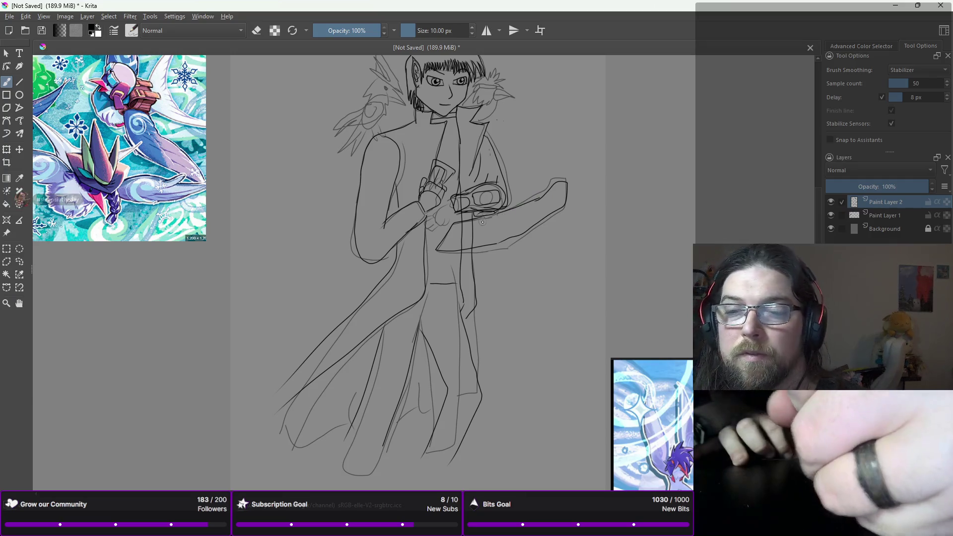
mouse_move(449, 241)
mouse_down()
mouse_move(487, 242)
mouse_move(488, 224)
mouse_move(477, 241)
mouse_move(525, 221)
mouse_up()
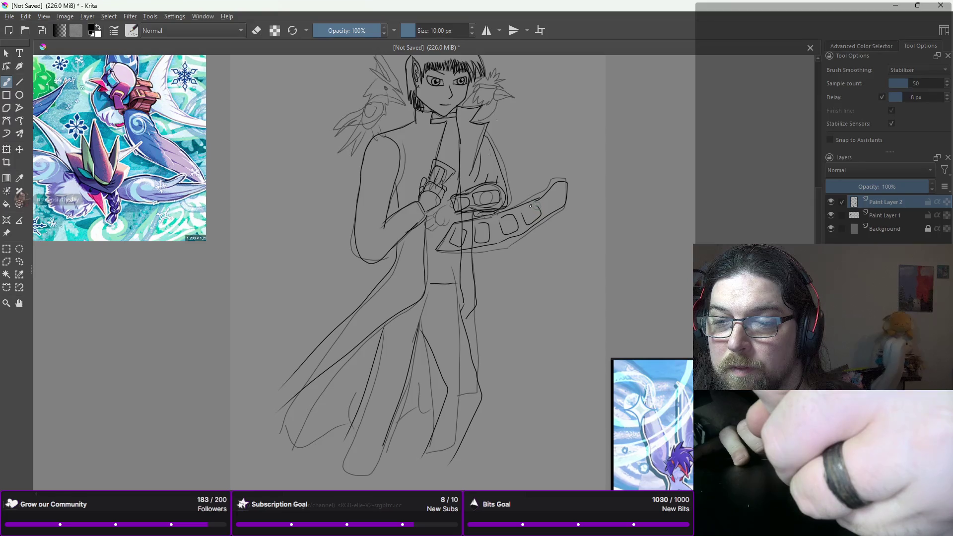
- Ink the duel disk's tip and lower edge, then shift the drawing slightly down
mouse_move(545, 199)
mouse_down()
mouse_move(556, 206)
mouse_move(570, 187)
mouse_move(559, 219)
mouse_up()
drag(512, 249, 473, 253)
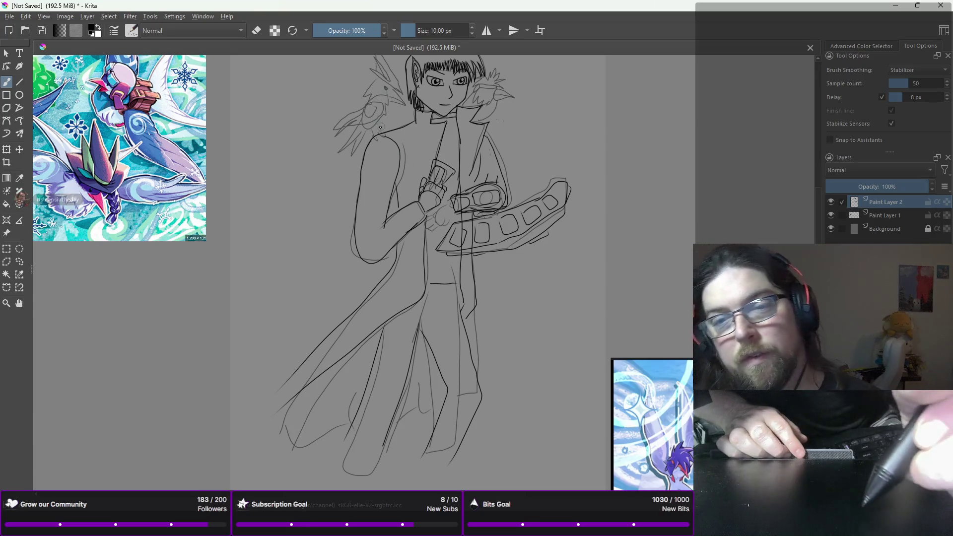
drag(393, 113, 418, 164)
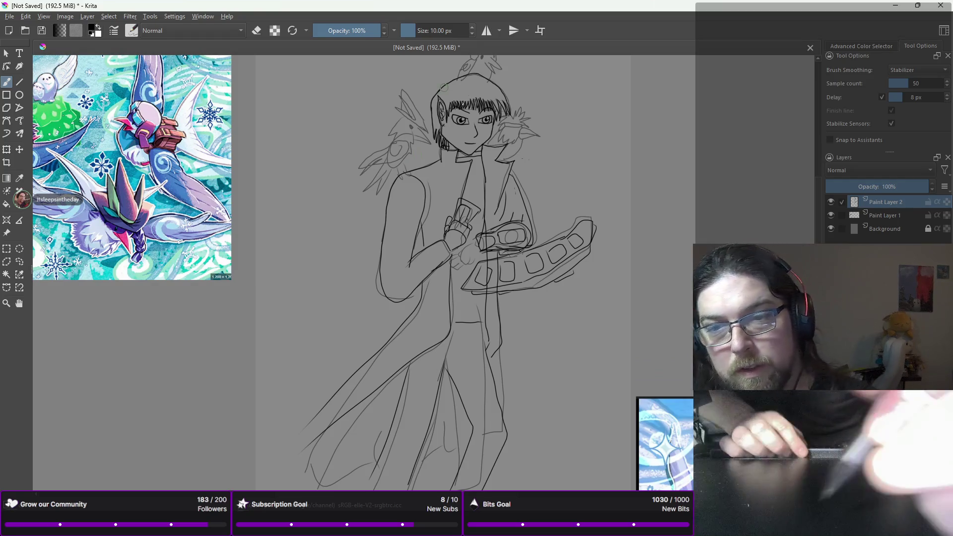
- Call up the pop-up brush palette twice and dismiss it both times without changes
right_click(427, 133)
click(427, 123)
right_click(428, 123)
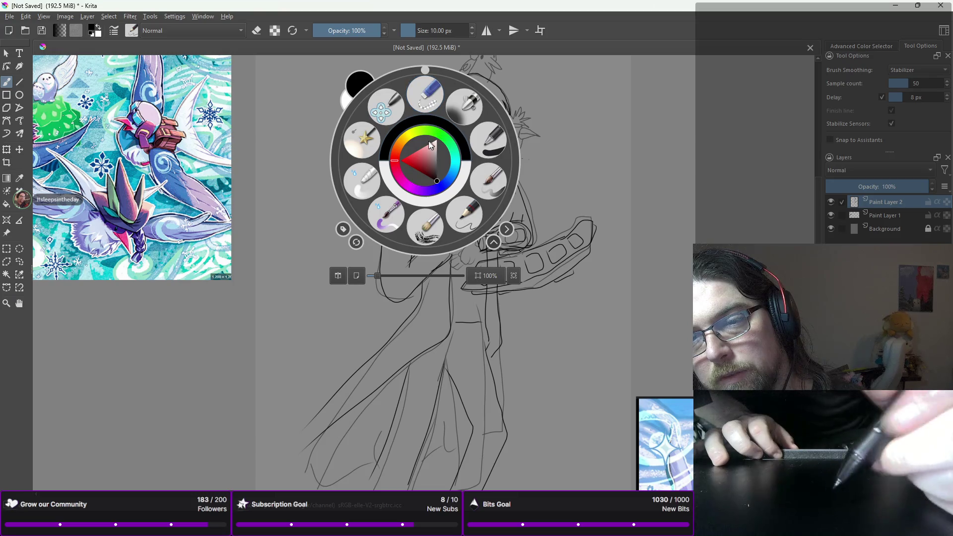
click(483, 59)
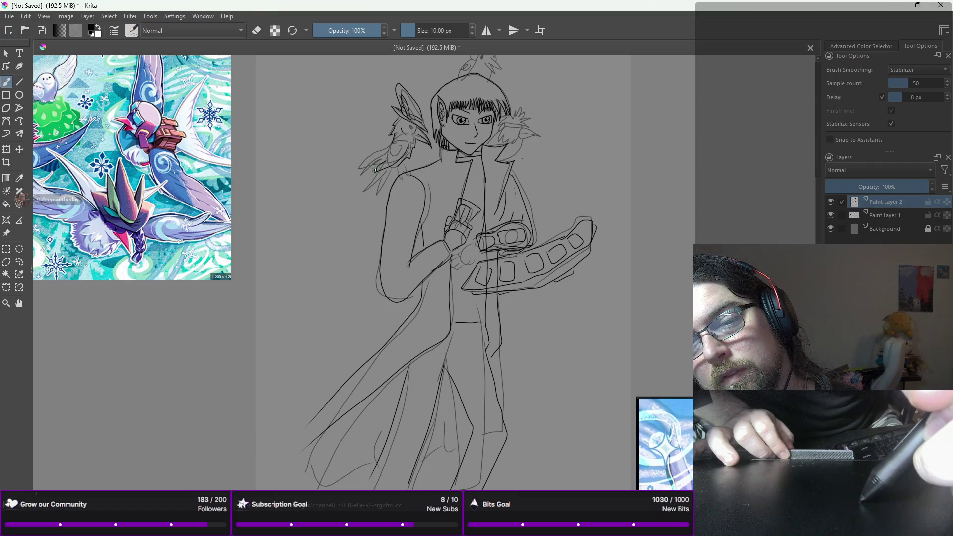
drag(376, 169, 362, 175)
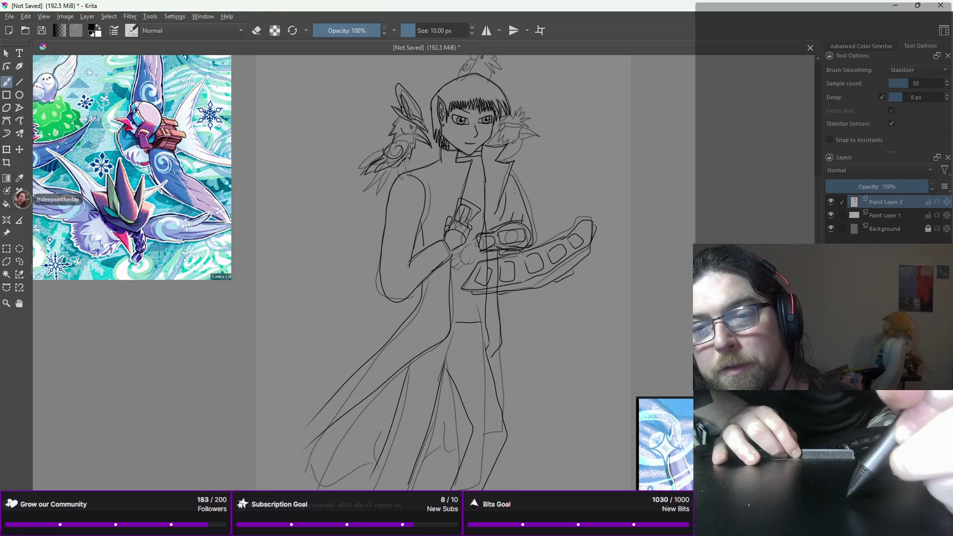
drag(368, 179, 361, 196)
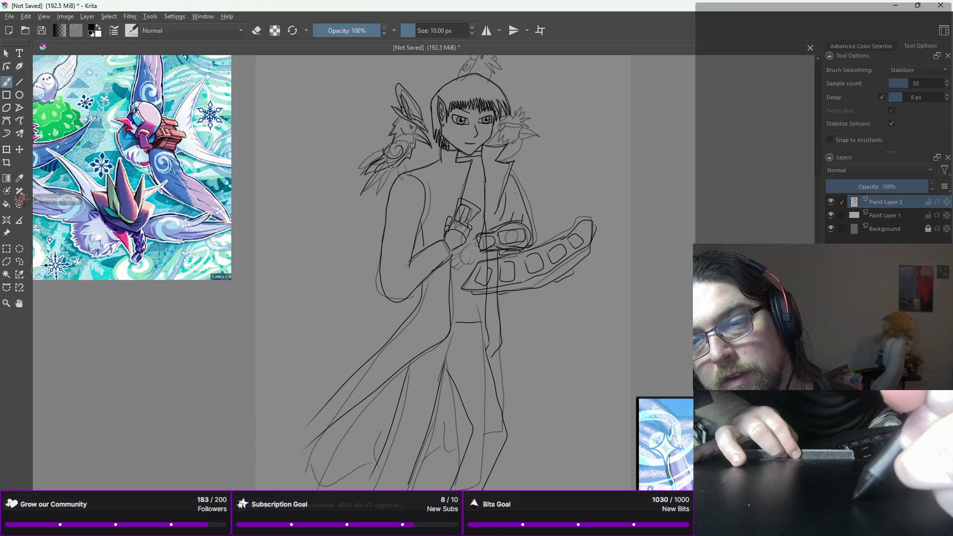
mouse_move(392, 168)
mouse_down()
mouse_move(371, 204)
mouse_move(356, 200)
mouse_up()
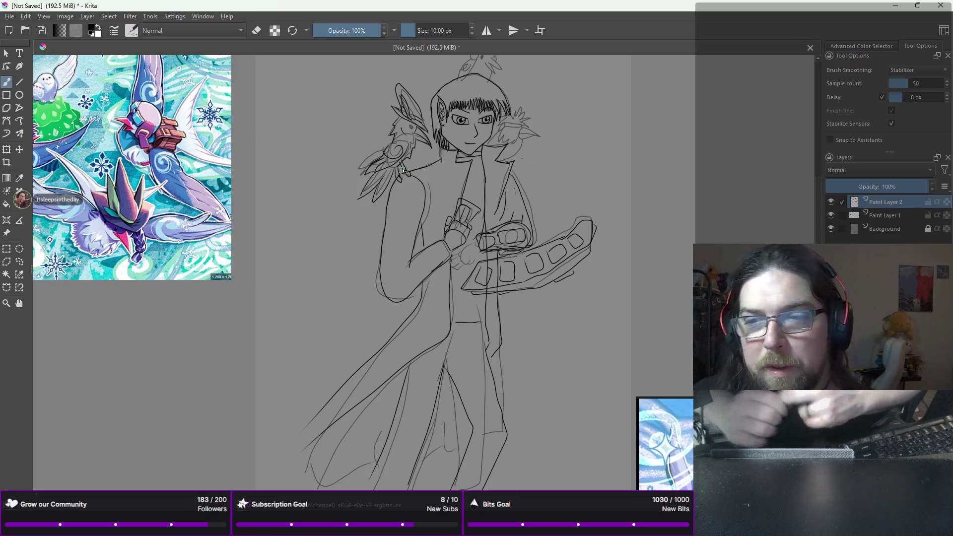
drag(418, 172, 466, 174)
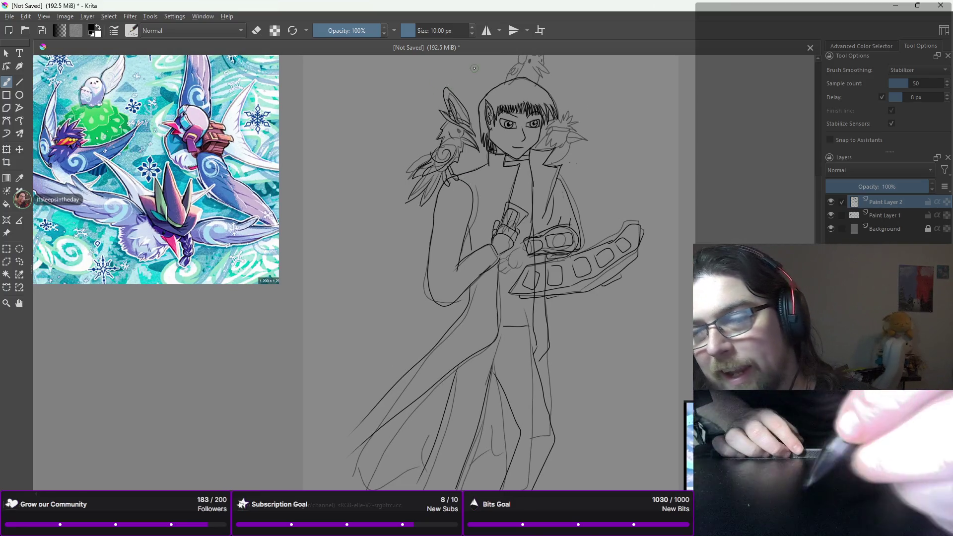
- Set the freehand brush's Brush Smoothing option to None
click(907, 69)
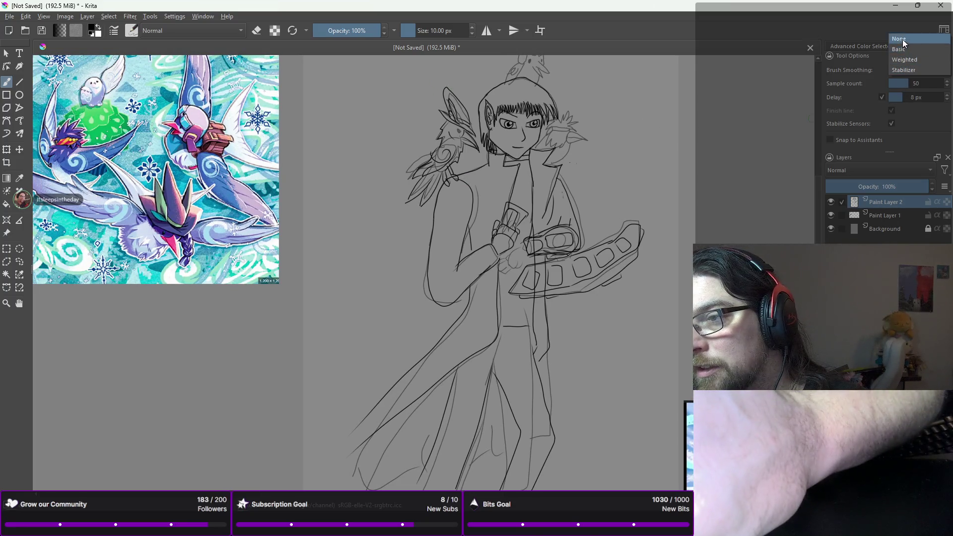
click(902, 39)
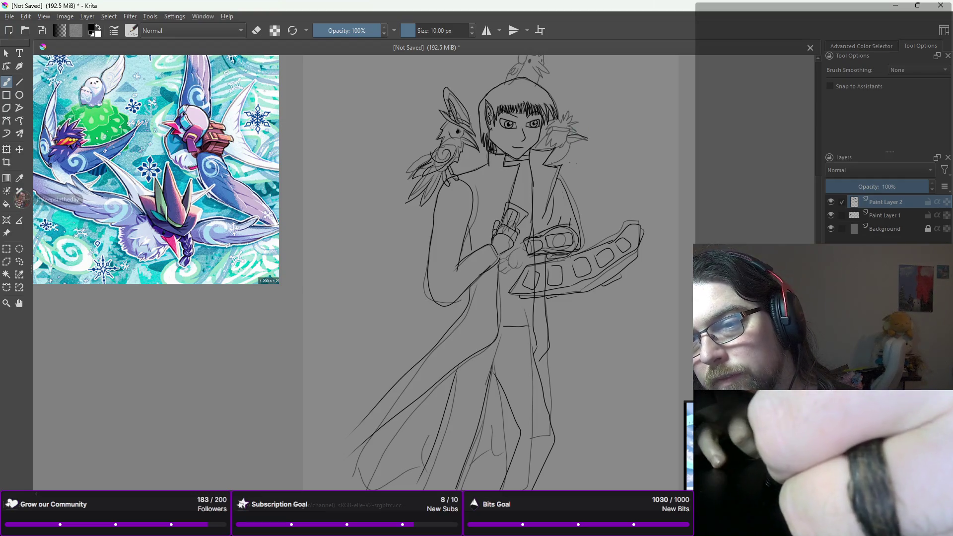
- Extend the right-shoulder bird's beak with a short stroke, then undo a stray stroke
drag(587, 139, 593, 143)
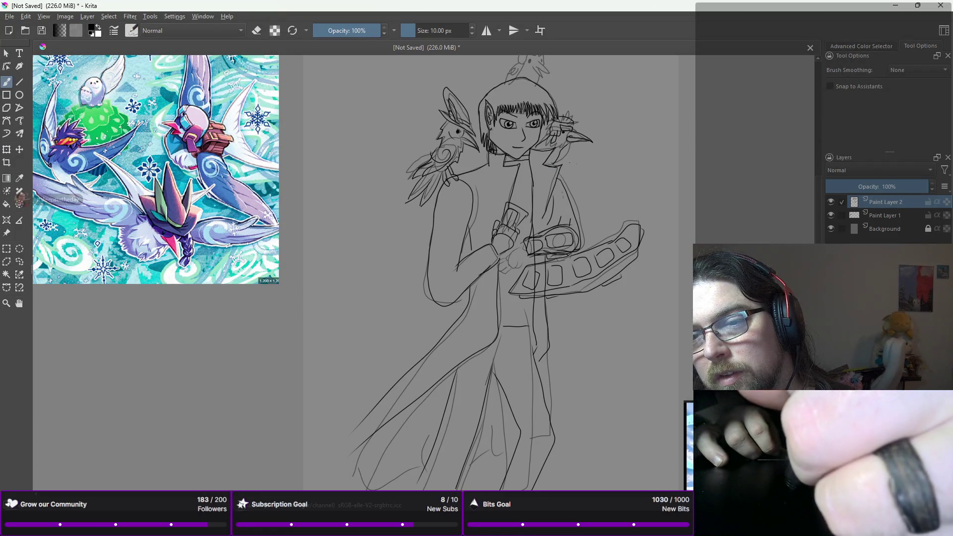
key(ctrl+z)
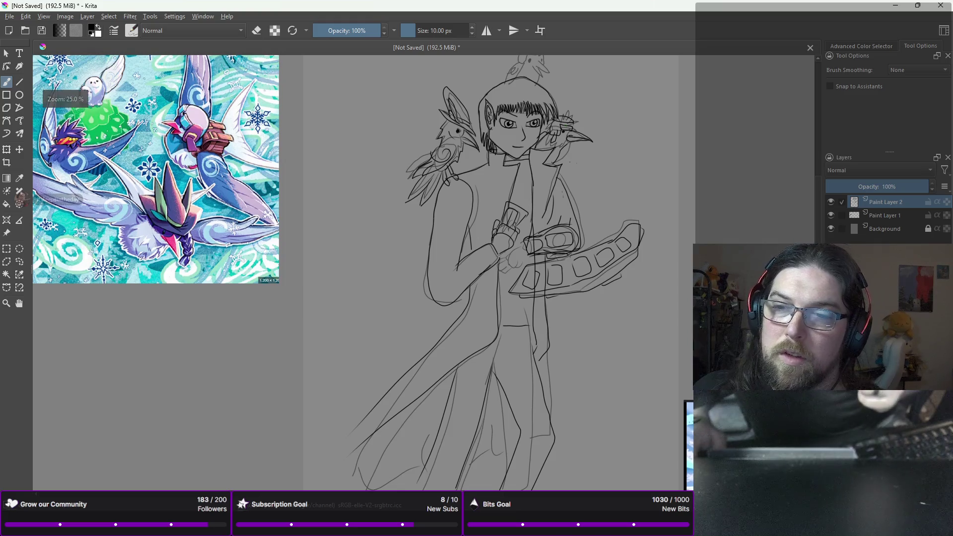
- Ink the top bird's cap, pointed beak and spiky crest feathers, plus a short body stroke
key(minus)
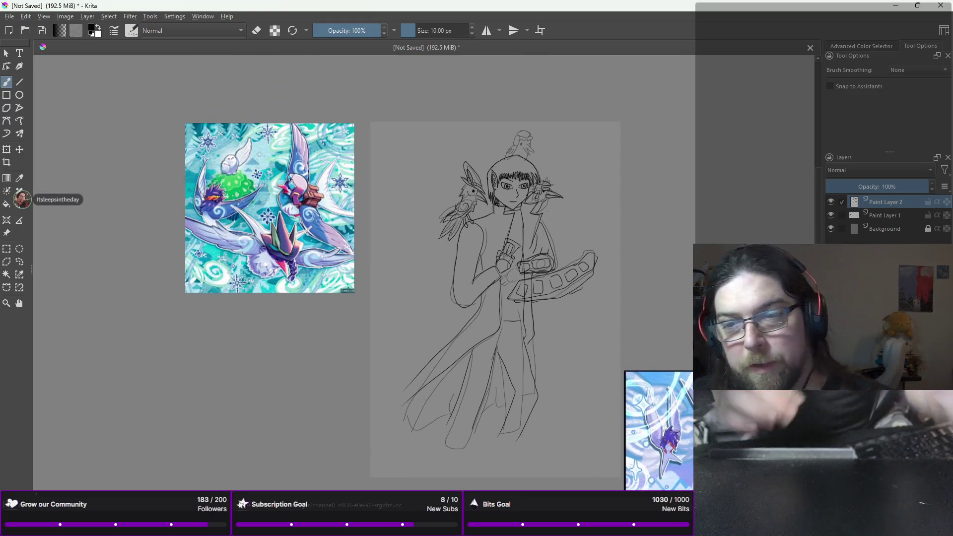
key(plus)
key(plus)
key(plus)
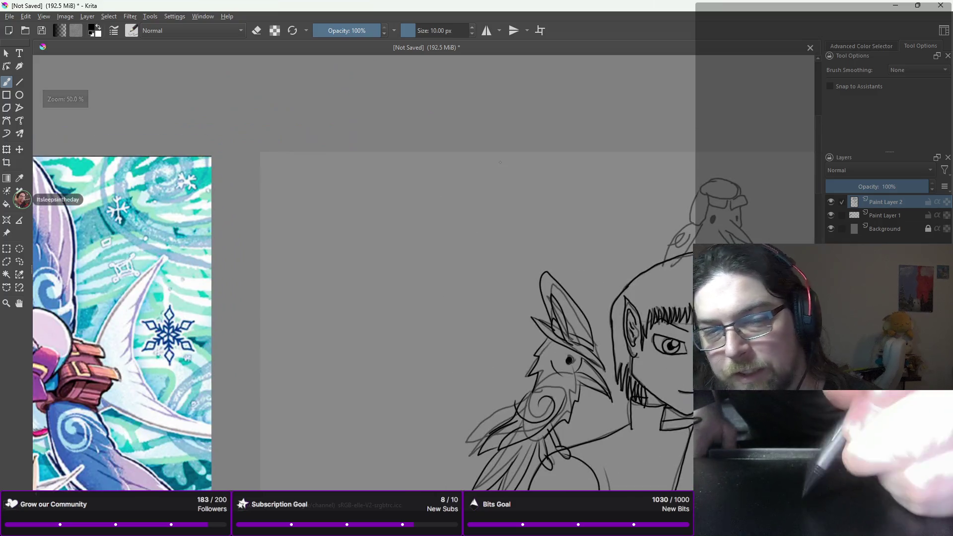
mouse_move(349, 246)
mouse_down()
mouse_move(222, 231)
mouse_move(127, 179)
mouse_up()
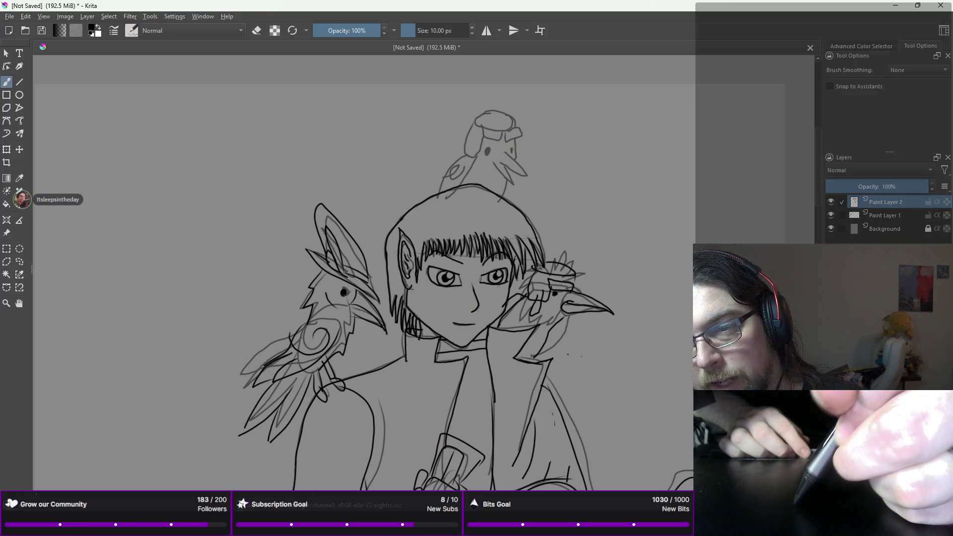
drag(503, 147, 491, 144)
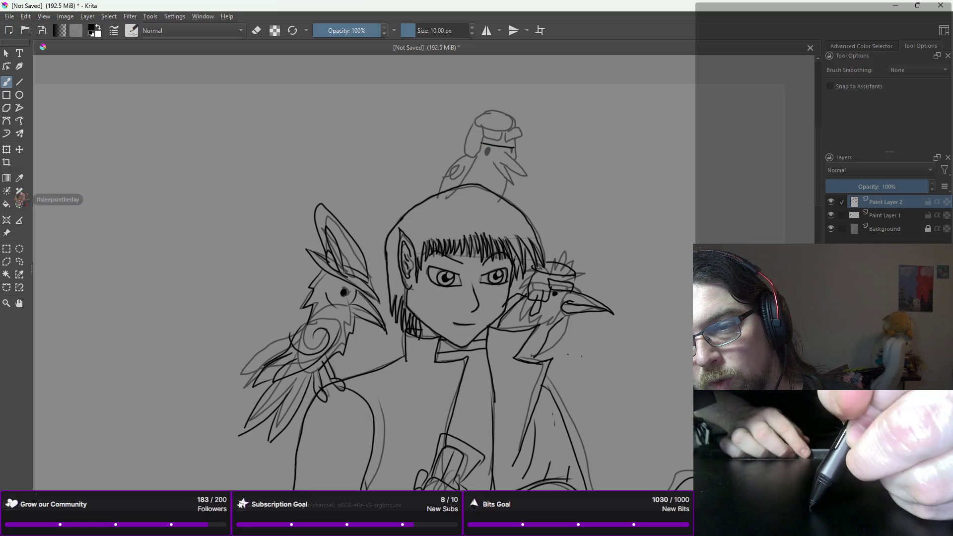
drag(492, 135, 485, 133)
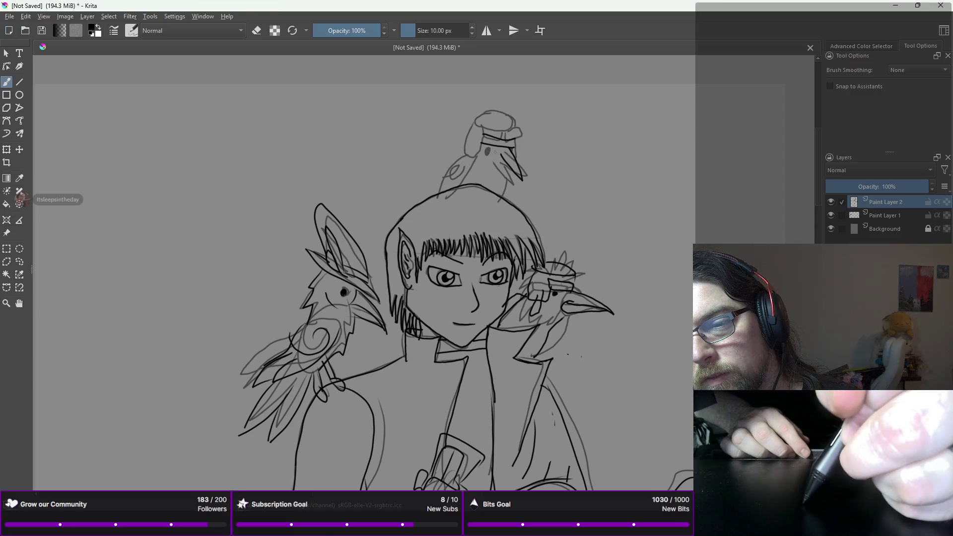
drag(493, 160, 512, 183)
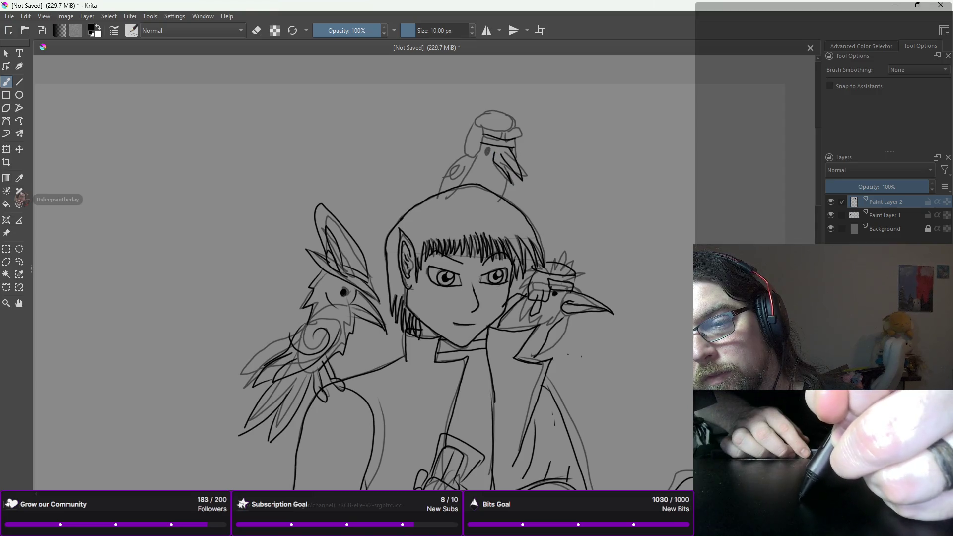
mouse_move(511, 140)
mouse_down()
mouse_move(527, 152)
mouse_move(535, 132)
mouse_move(509, 124)
mouse_move(504, 106)
mouse_up()
mouse_move(500, 120)
mouse_down()
mouse_move(491, 105)
mouse_move(479, 117)
mouse_up()
mouse_move(487, 117)
mouse_down()
mouse_move(465, 134)
mouse_move(459, 158)
mouse_move(479, 181)
mouse_move(488, 154)
mouse_up()
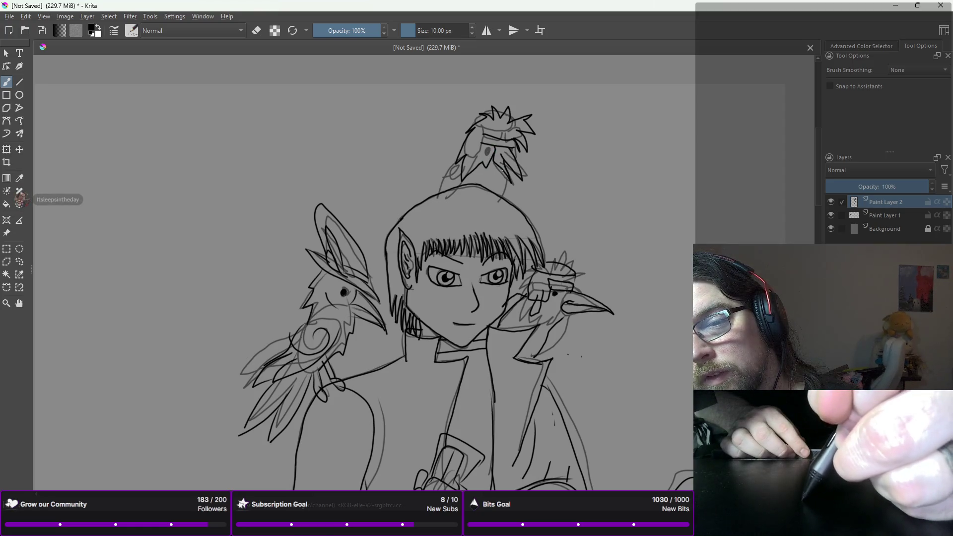
mouse_move(501, 184)
mouse_down()
mouse_move(505, 168)
mouse_move(502, 195)
mouse_up()
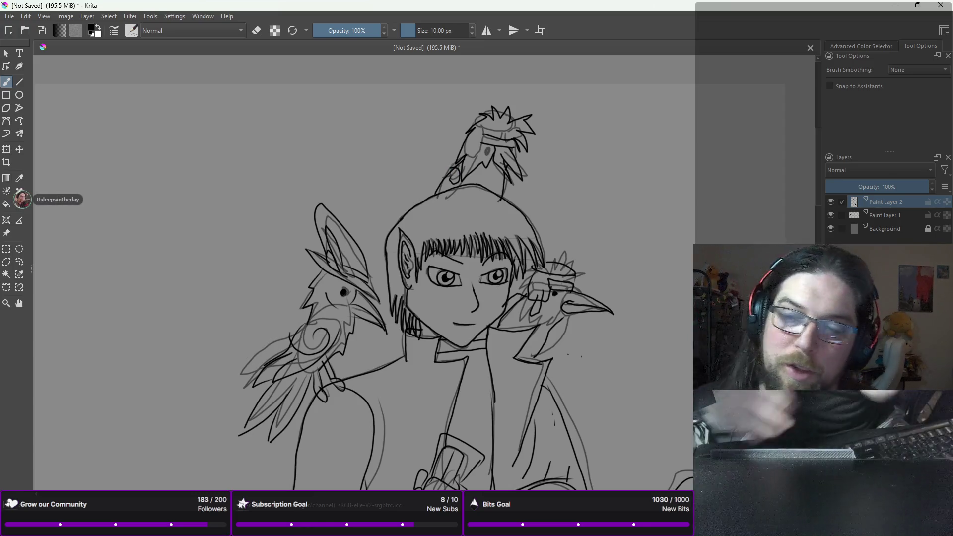
scroll(455, 165, down, 3)
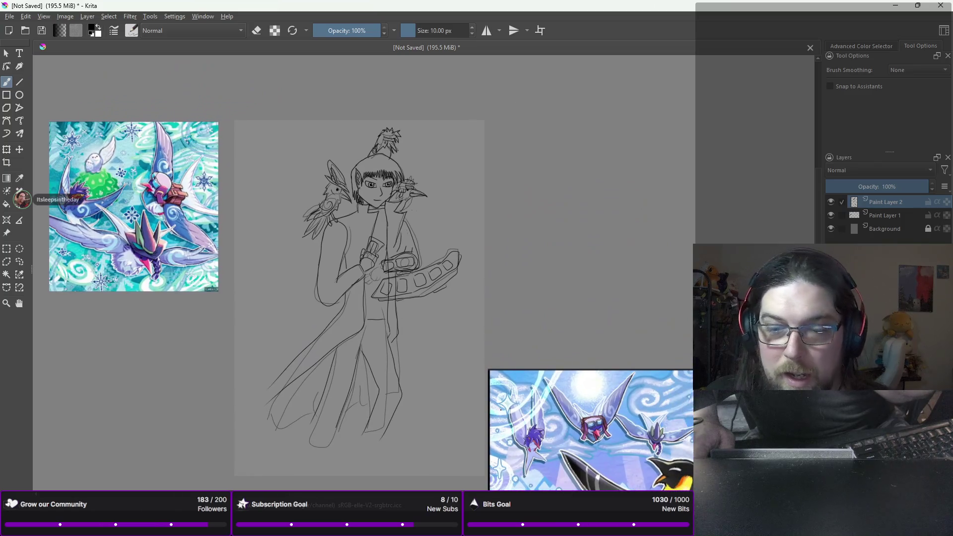
scroll(308, 323, up, 3)
scroll(465, 416, down, 3)
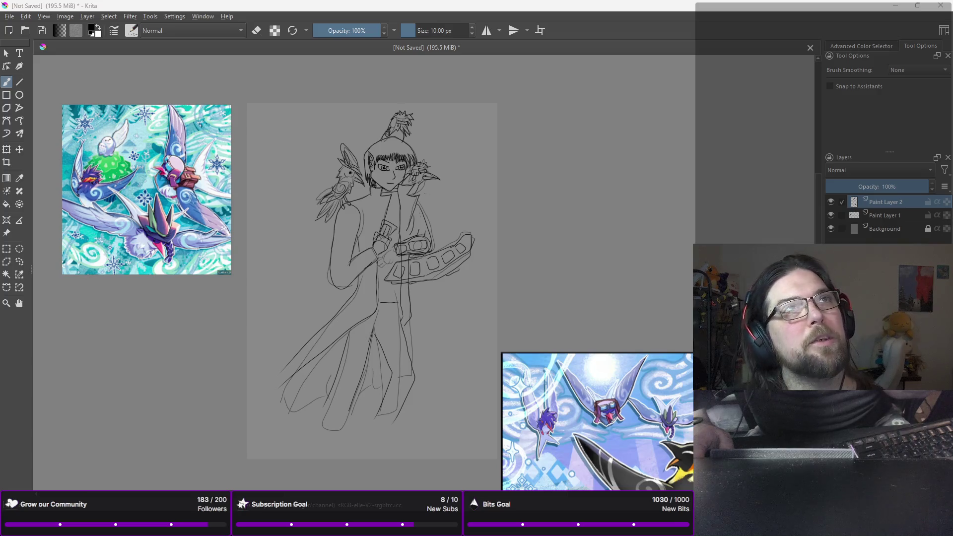
drag(677, 192, 663, 115)
- Insert the white-coated character image as a reference, enlarged and placed right of the sketch
key(Escape)
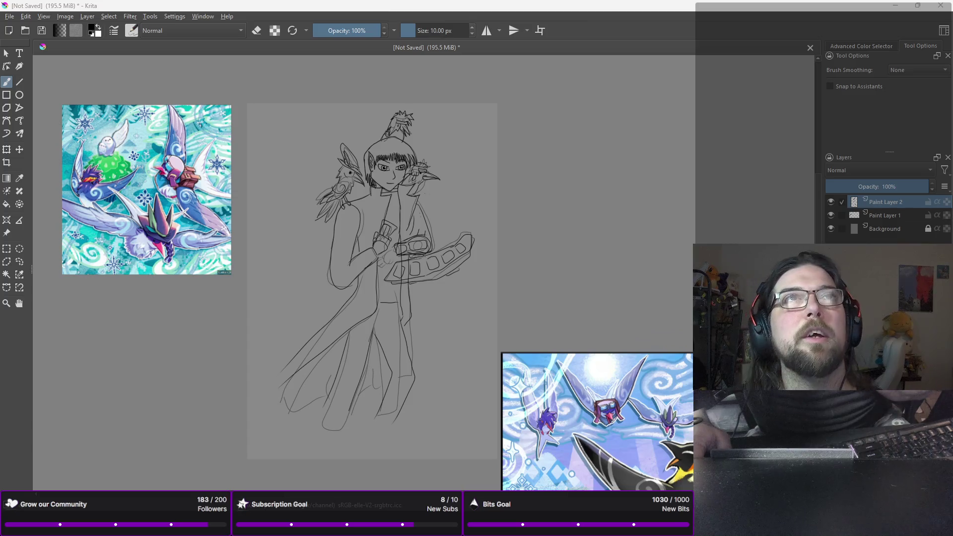
drag(537, 89, 684, 186)
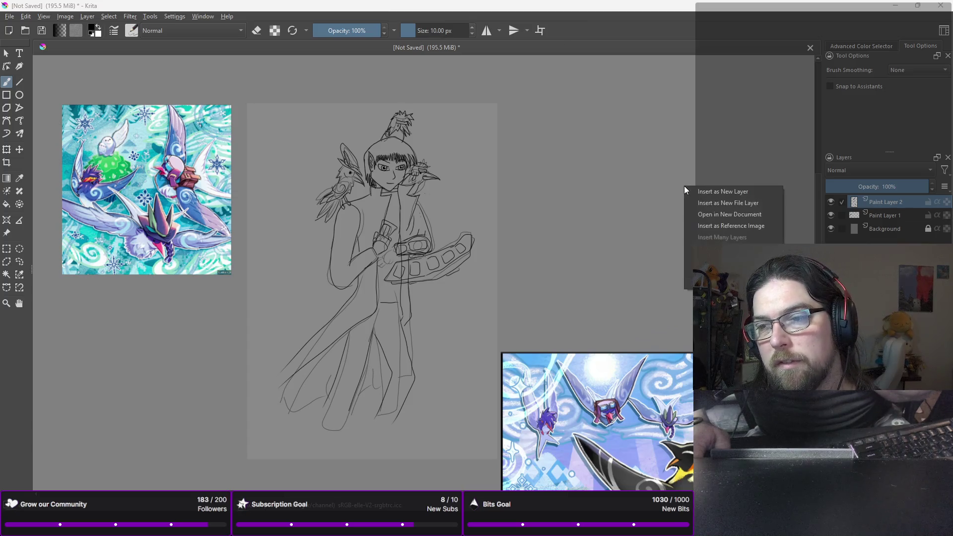
click(707, 224)
drag(684, 185, 545, 55)
mouse_move(596, 177)
mouse_down()
mouse_move(656, 206)
mouse_move(602, 297)
mouse_move(580, 265)
mouse_move(583, 246)
mouse_up()
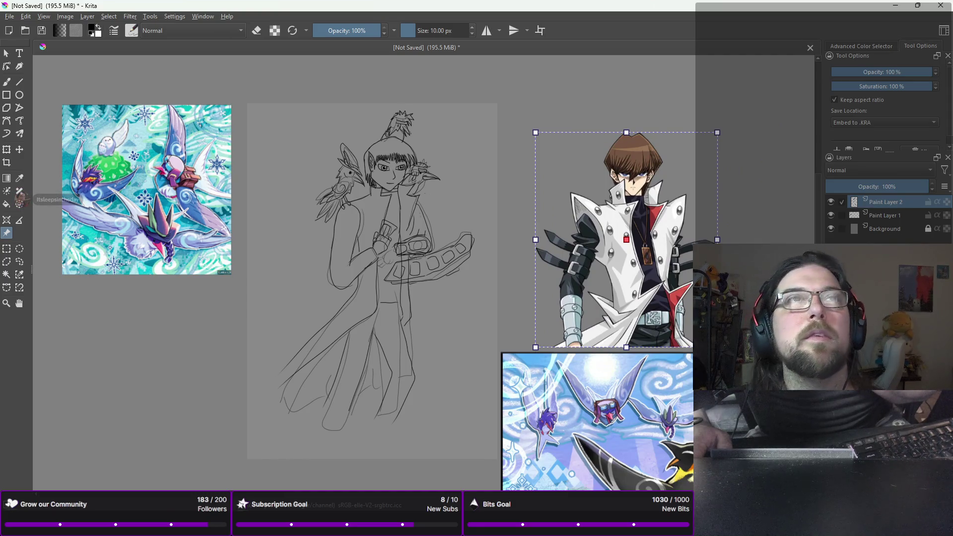
- Insert the green creature artwork as a reference, enlarged and placed under the birds artwork
drag(298, 122, 174, 377)
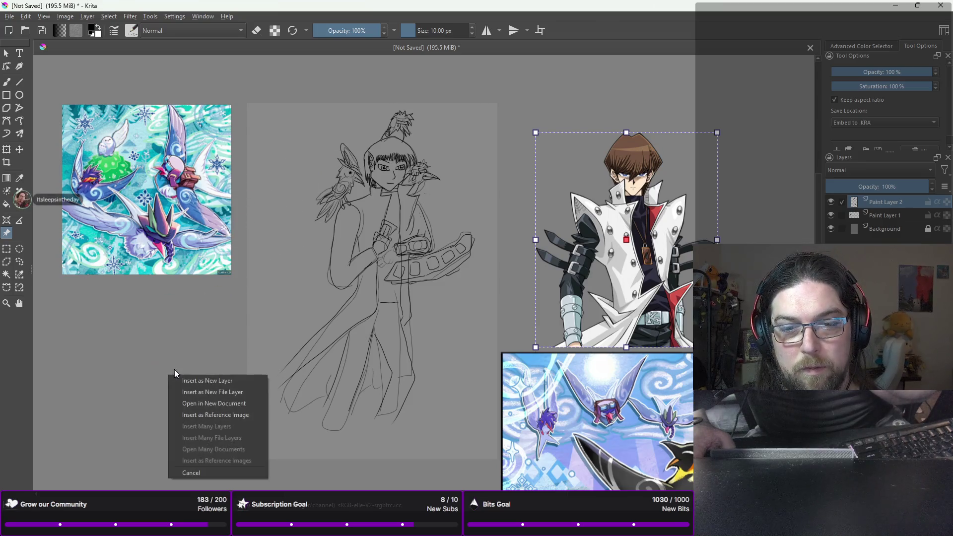
click(225, 416)
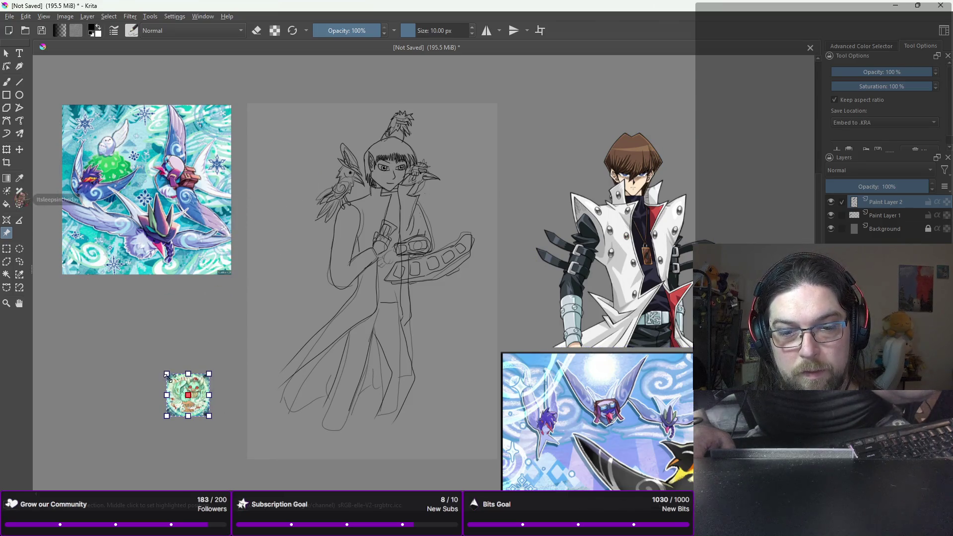
mouse_move(167, 374)
mouse_down()
mouse_move(121, 330)
mouse_move(30, 278)
mouse_move(87, 291)
mouse_up()
drag(127, 386, 150, 382)
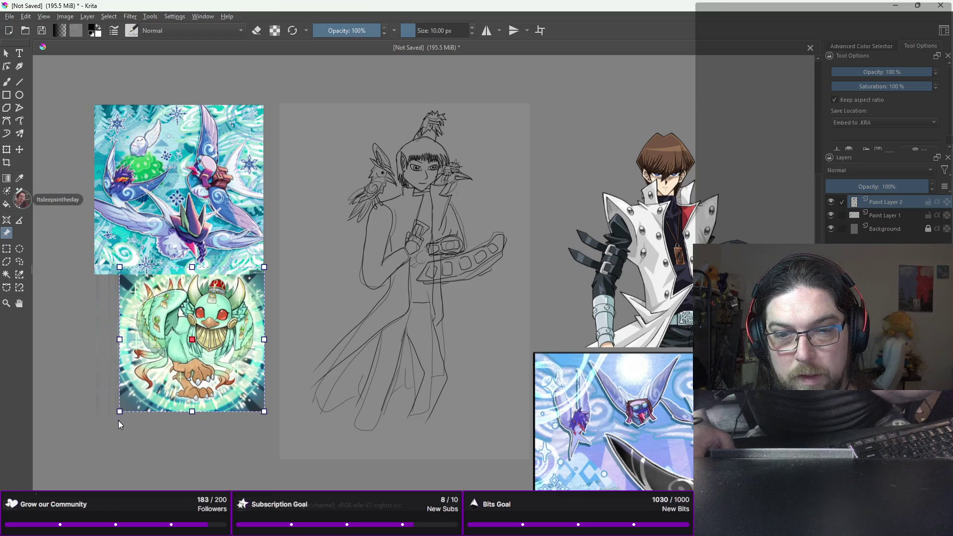
drag(119, 411, 84, 446)
mouse_move(160, 359)
mouse_down()
mouse_move(167, 345)
mouse_move(165, 356)
mouse_up()
drag(454, 280, 404, 294)
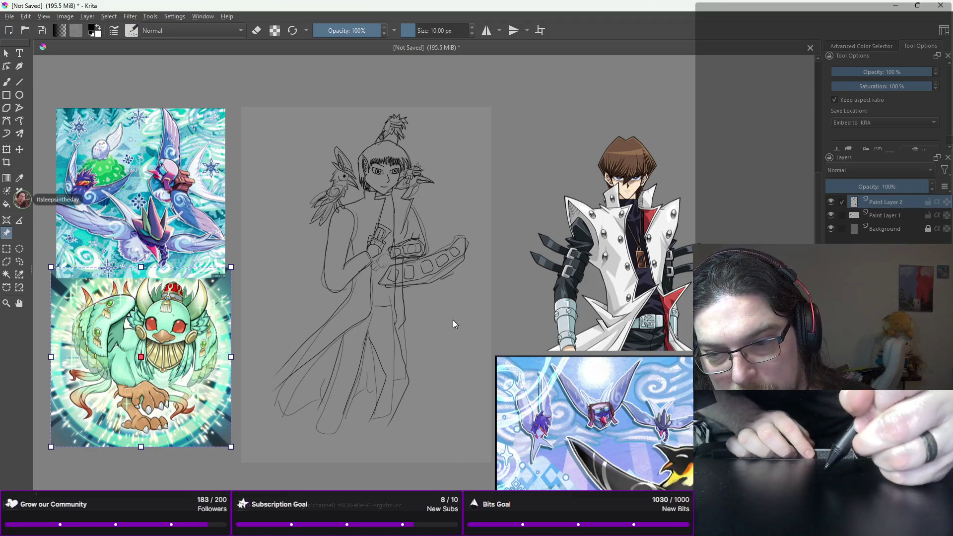
key(b)
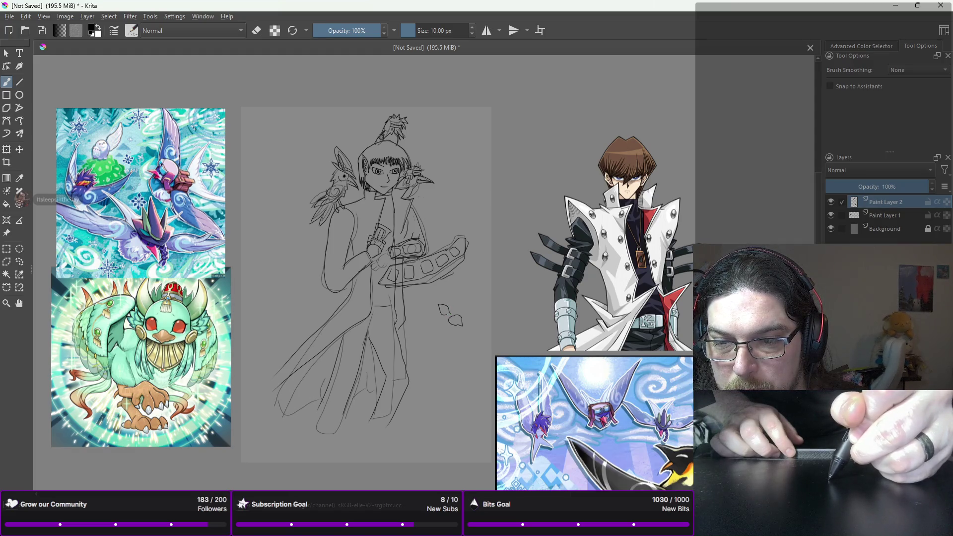
- Rework the small doodle right of the coat, adding one stroke and undoing unwanted upper strokes
key(ctrl+z)
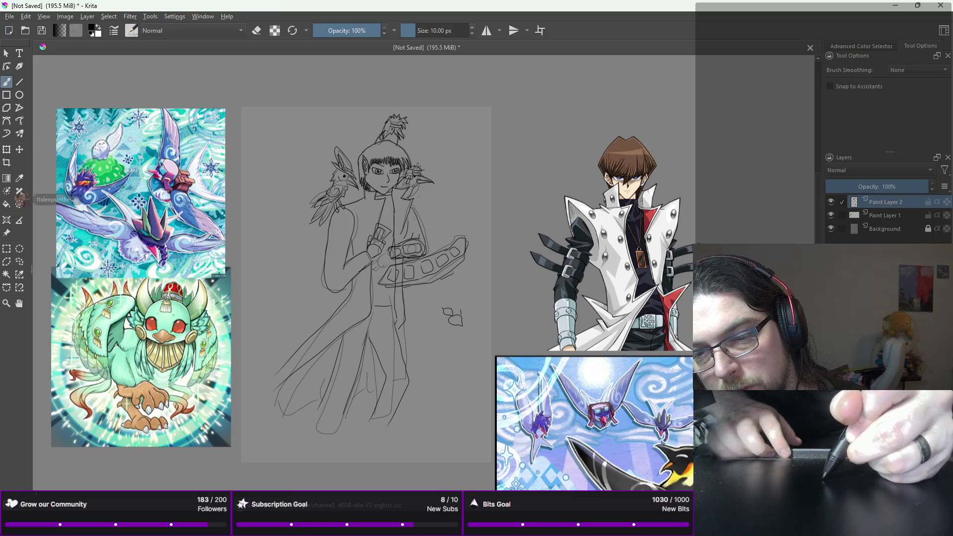
drag(460, 300, 462, 323)
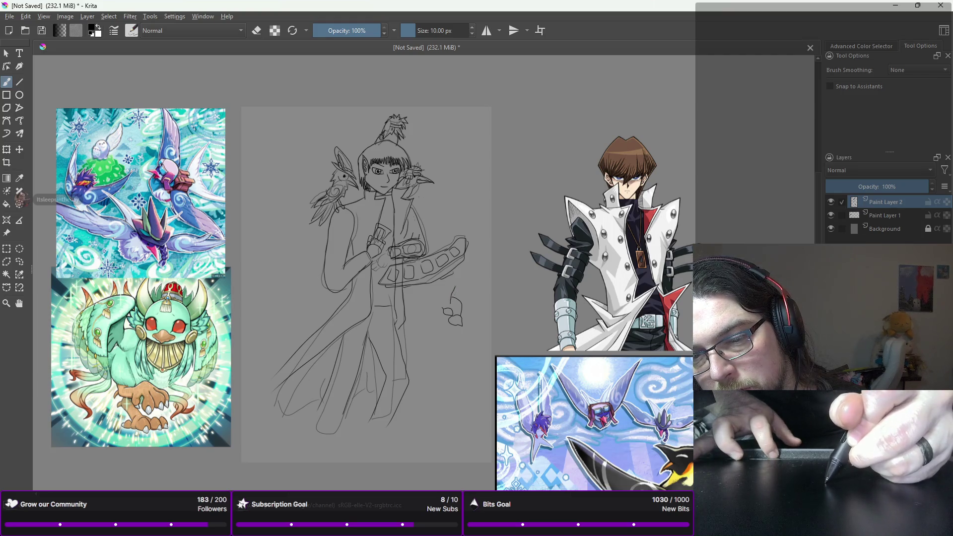
key(ctrl+z)
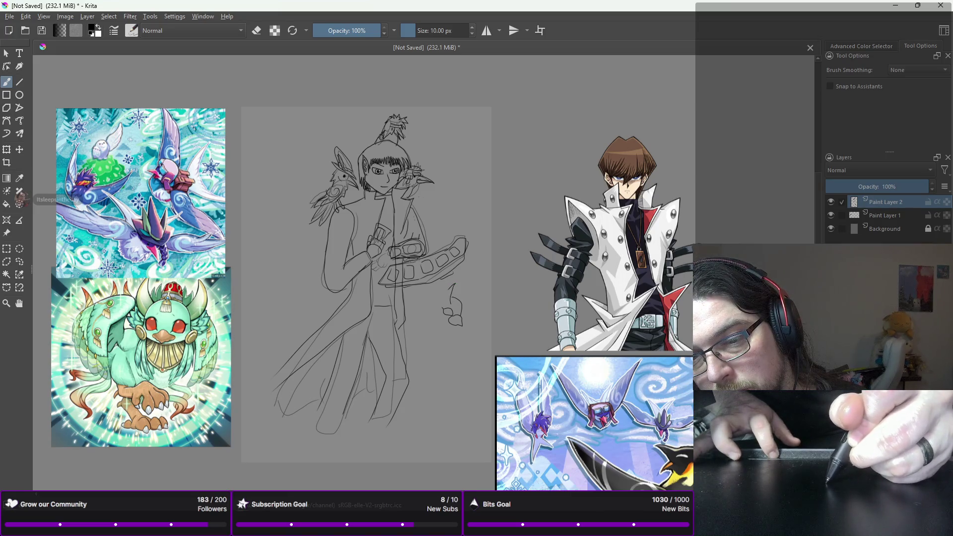
key(ctrl+z)
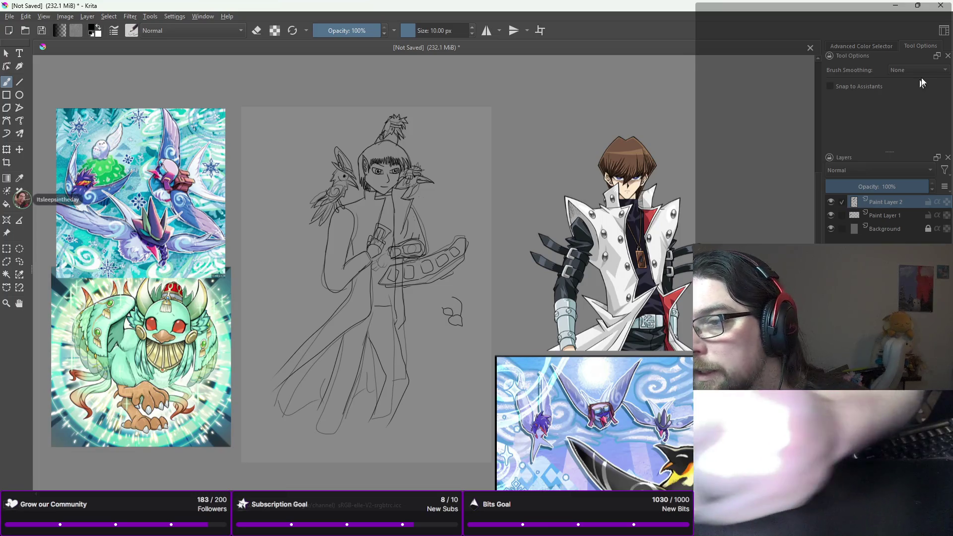
- Switch brush smoothing to Stabilizer and draw a curving stroke beside the small doodle
click(917, 71)
click(907, 101)
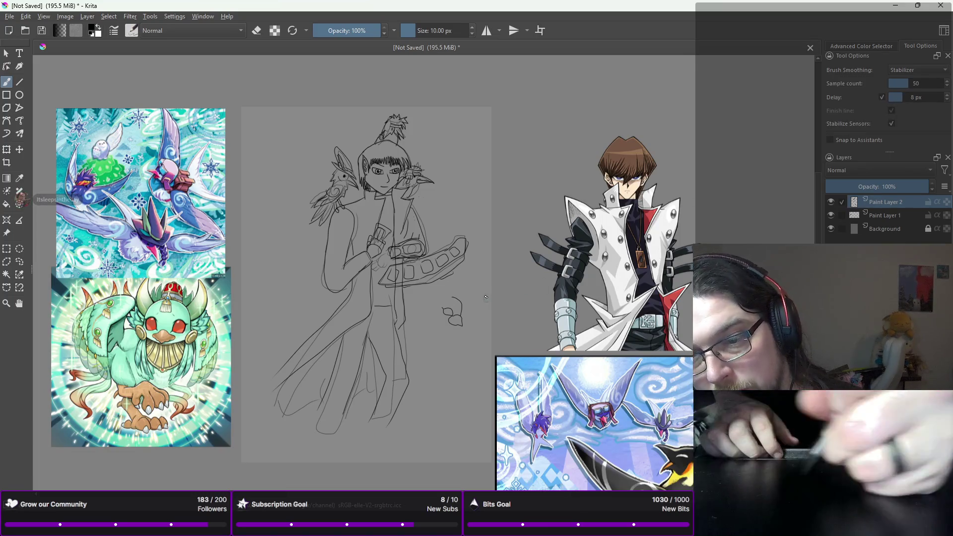
mouse_move(458, 278)
mouse_down()
mouse_move(444, 303)
mouse_move(439, 296)
mouse_move(464, 278)
mouse_up()
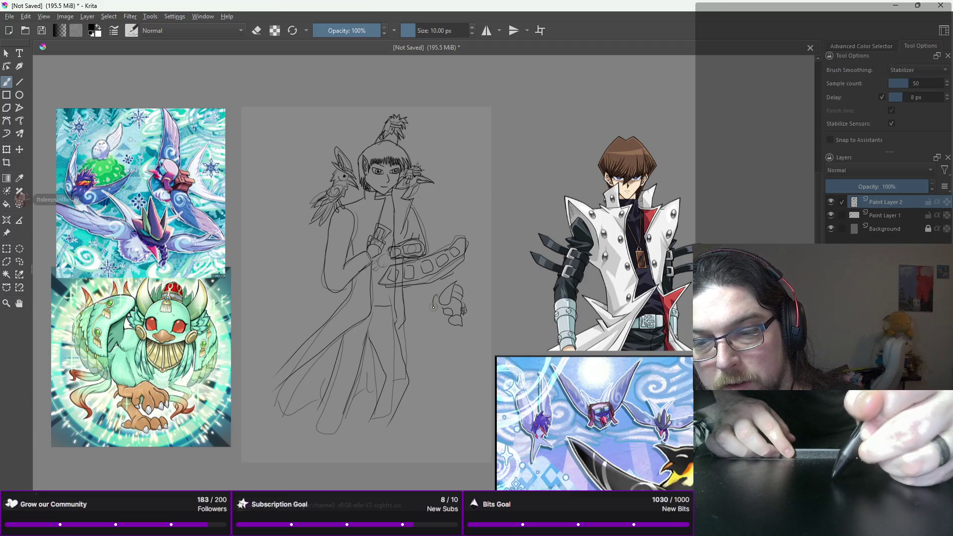
- Sketch body lines on the small creature, undo a stray stroke, and add a curve beneath it
drag(432, 298, 426, 321)
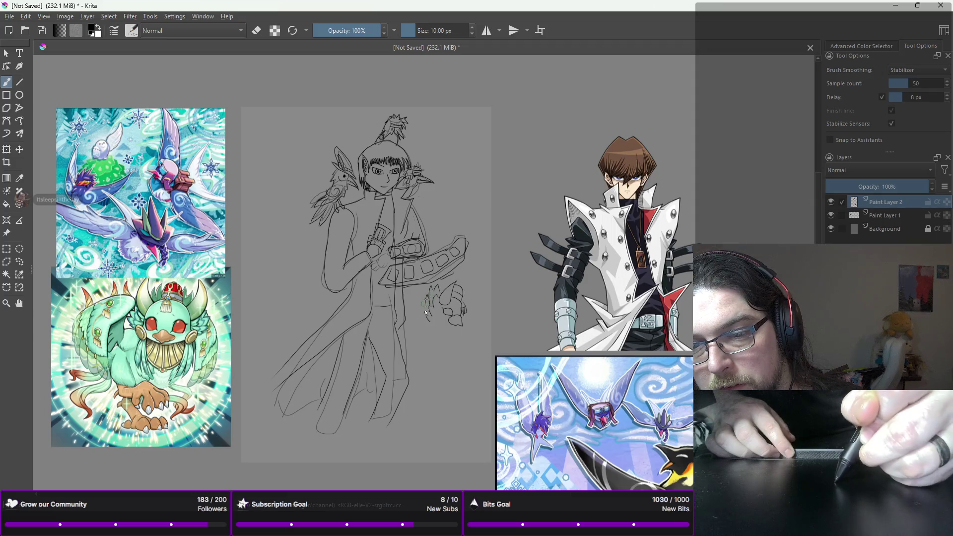
drag(424, 304, 430, 323)
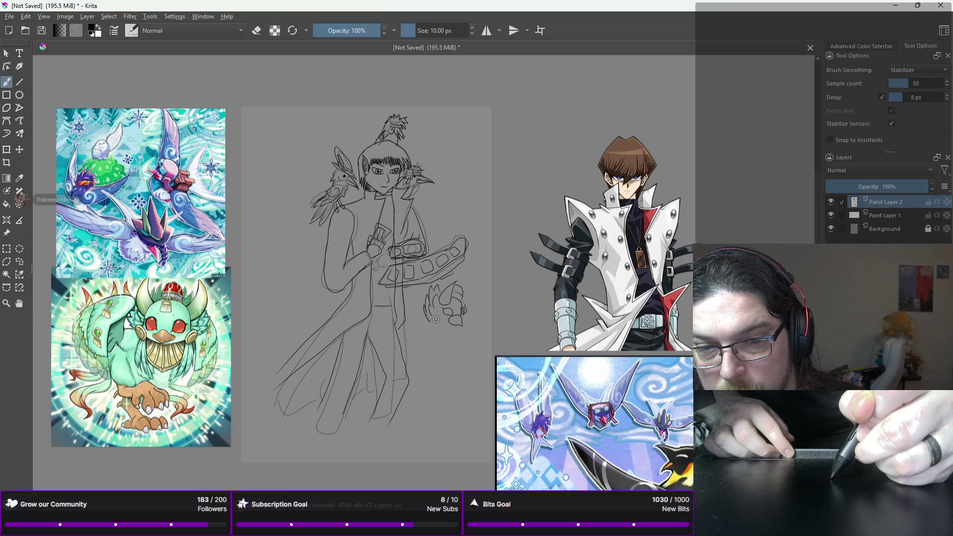
drag(437, 316, 445, 318)
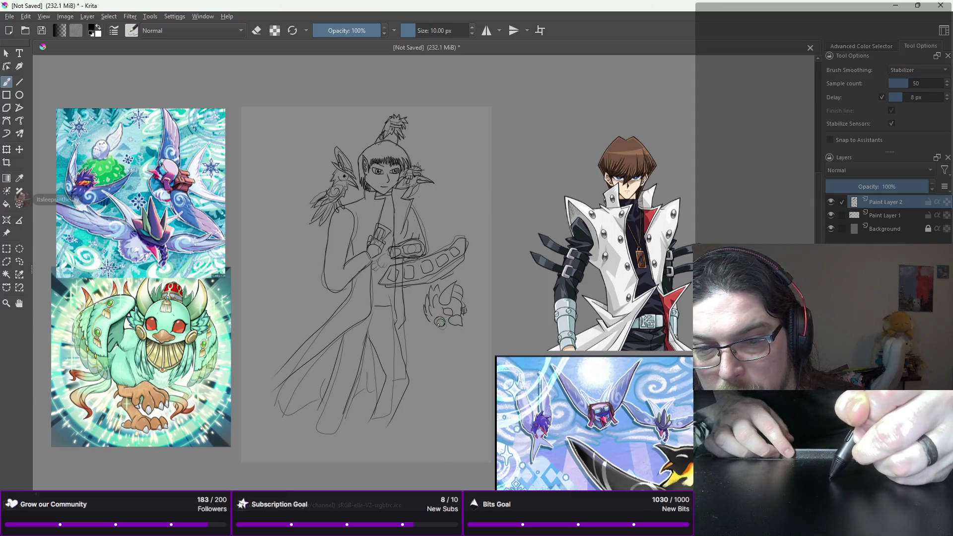
key(ctrl+z)
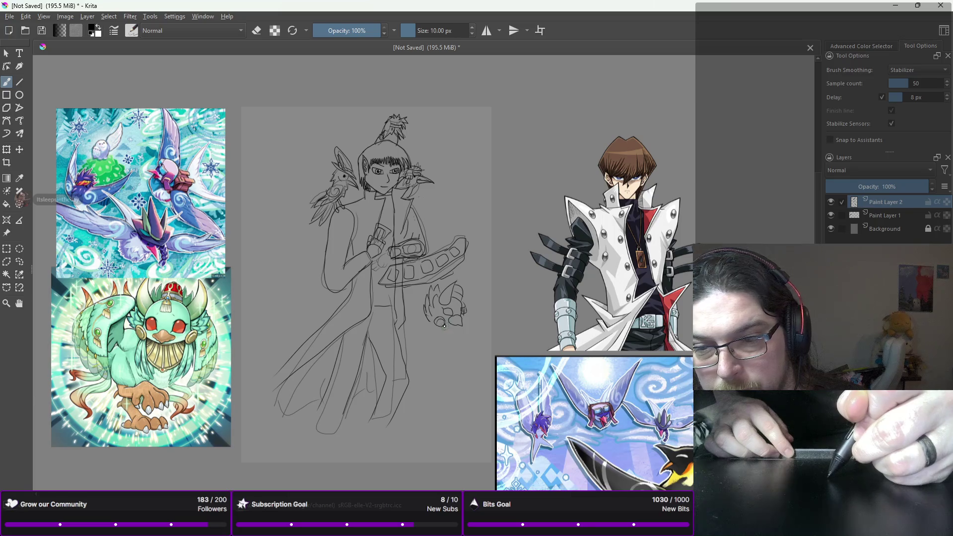
mouse_move(440, 329)
mouse_down()
mouse_move(442, 353)
mouse_move(434, 332)
mouse_move(429, 350)
mouse_up()
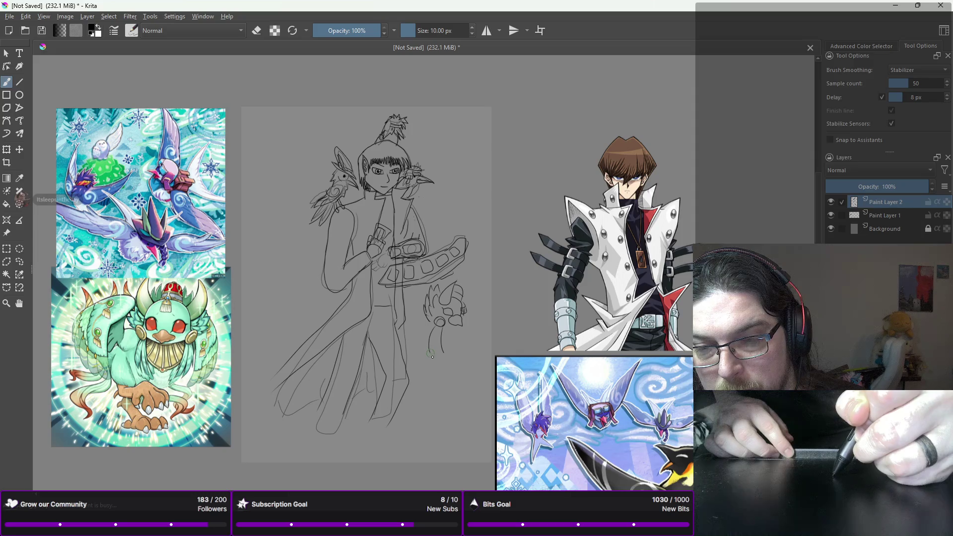
- Extend lines below the creature and redraw the curved line across the coat's chest
drag(440, 333, 436, 361)
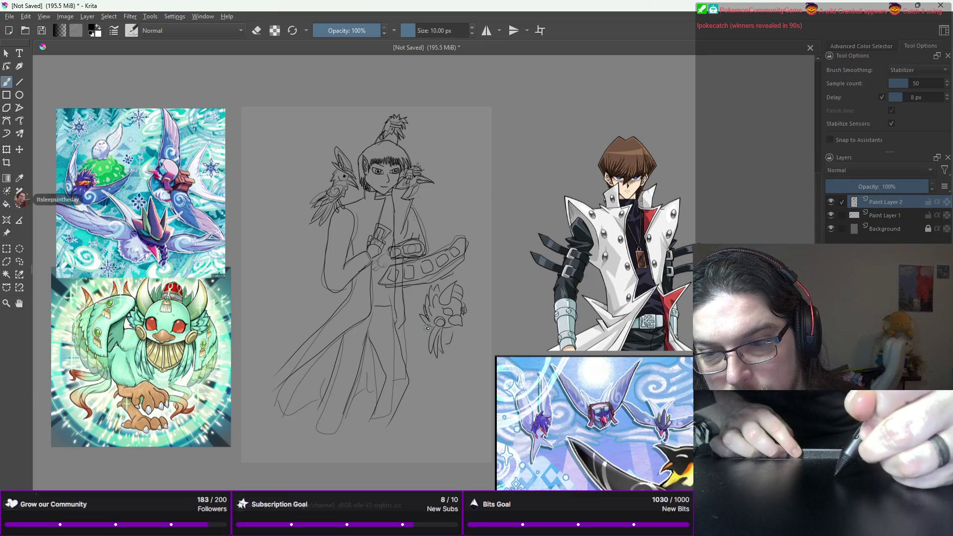
drag(453, 326, 445, 339)
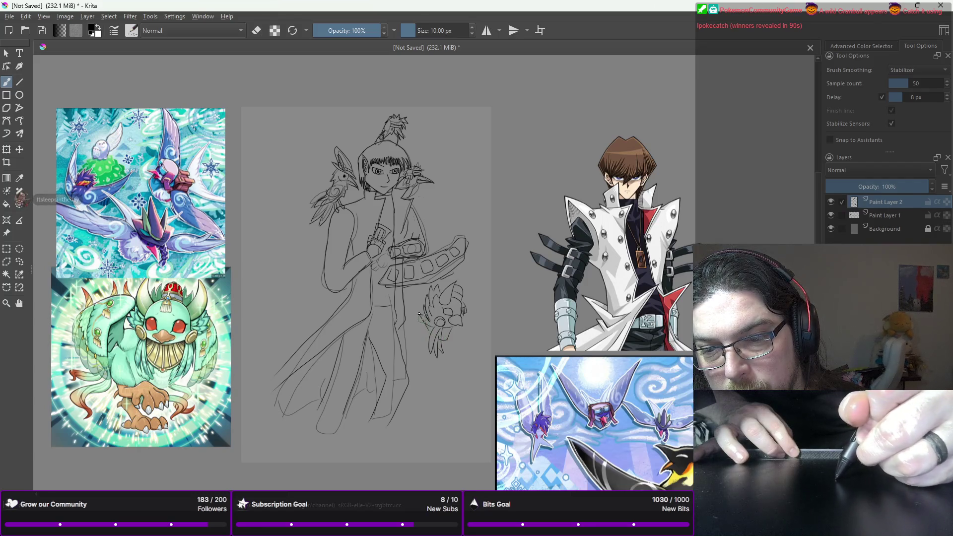
mouse_move(414, 301)
mouse_down()
mouse_move(376, 353)
mouse_move(376, 370)
mouse_up()
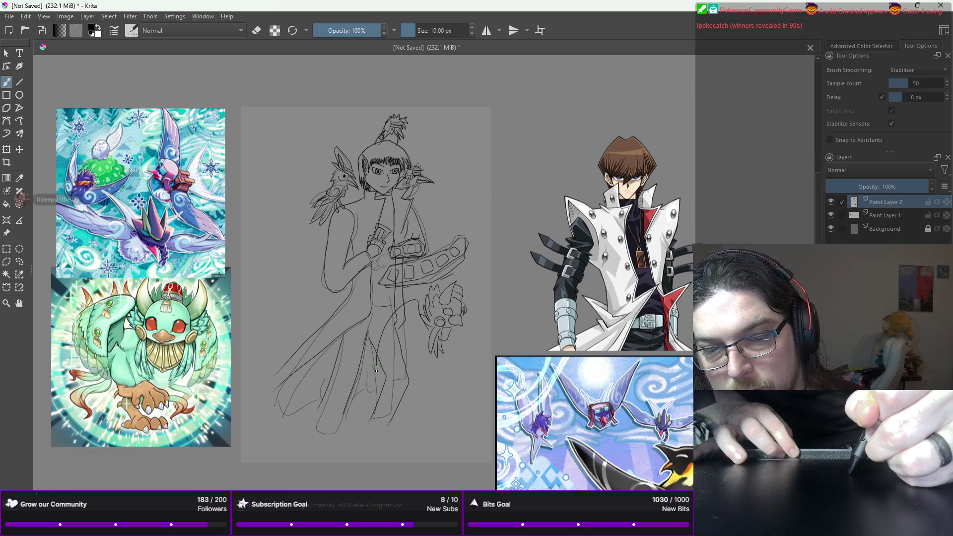
key(ctrl+z)
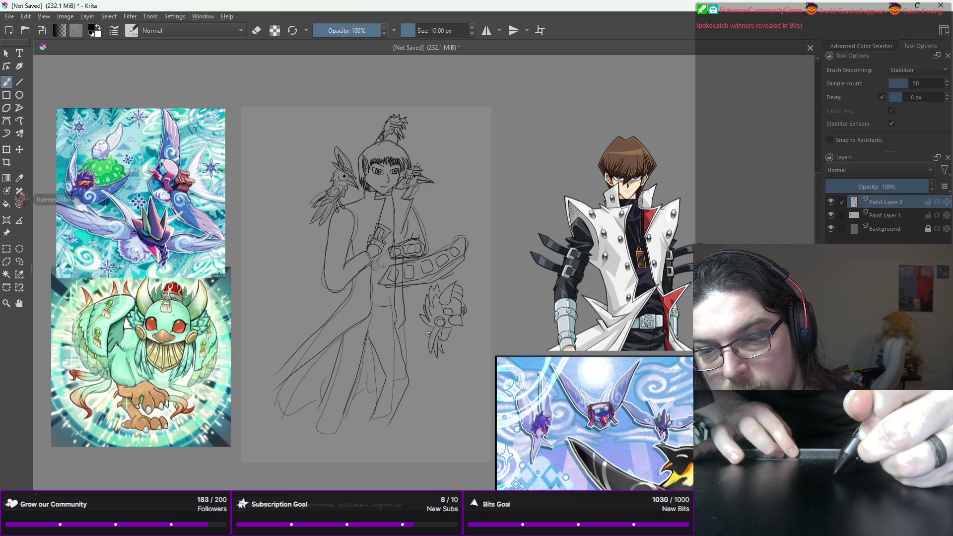
mouse_move(415, 308)
mouse_down()
mouse_move(383, 336)
mouse_move(389, 374)
mouse_up()
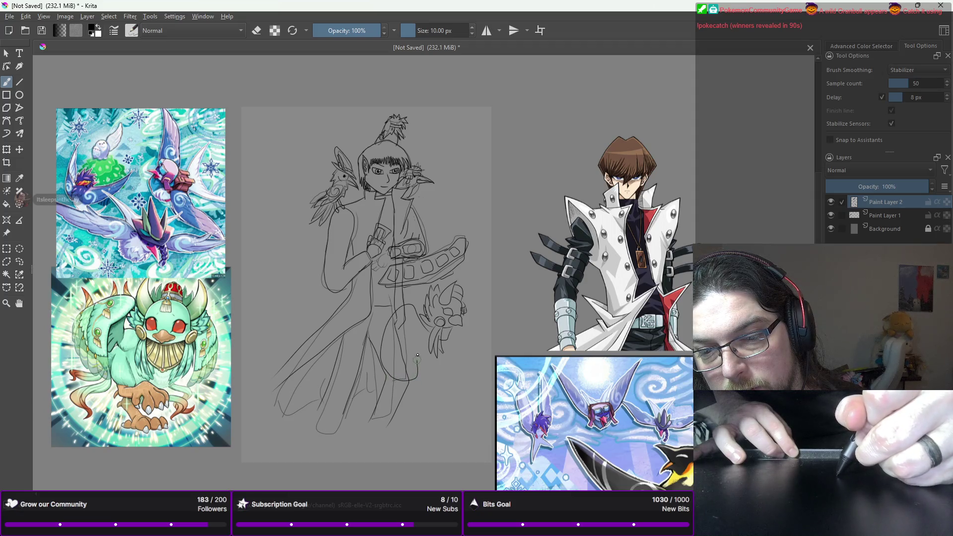
- Draw the robe's lower right edge and marks, then a curve along the creature's lower edge
mouse_move(417, 355)
mouse_down()
mouse_move(424, 398)
mouse_move(406, 392)
mouse_up()
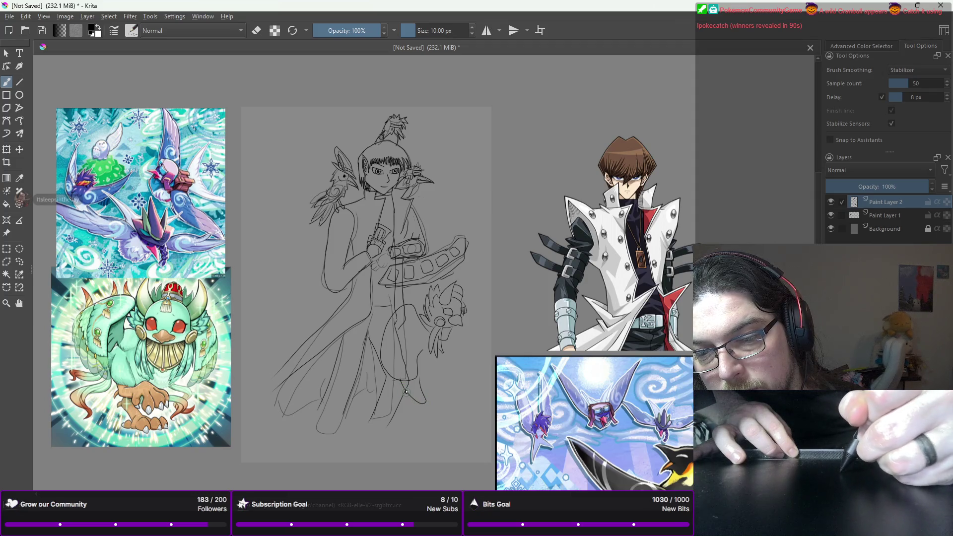
key(ctrl+z)
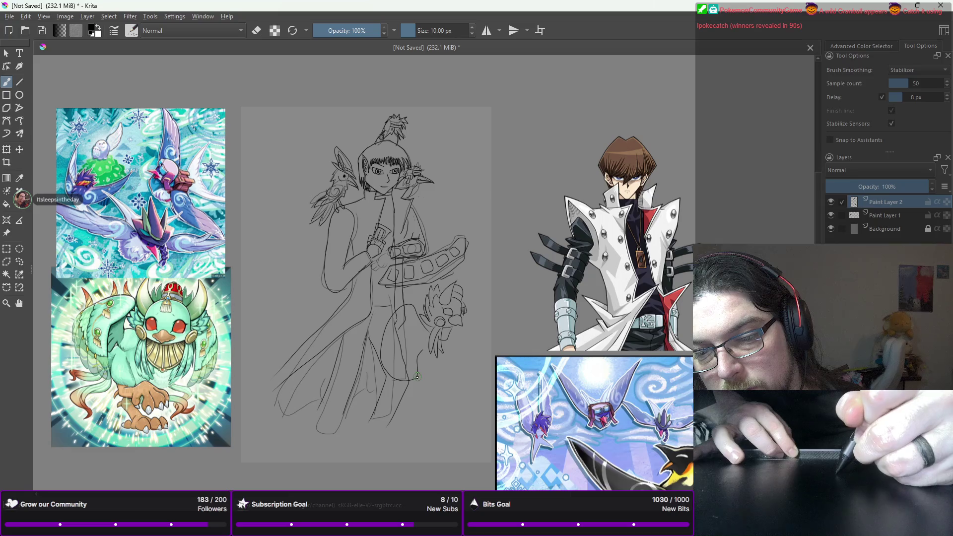
drag(401, 379, 403, 386)
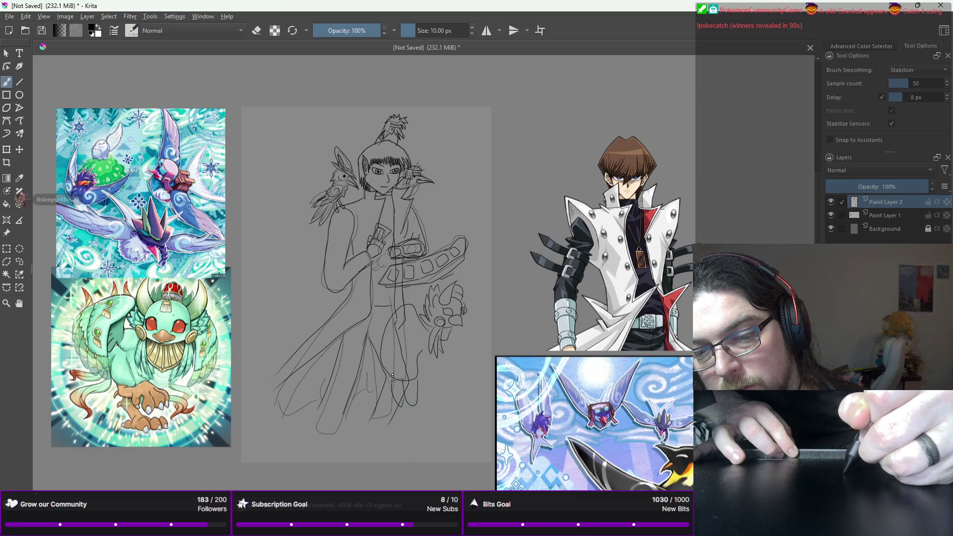
drag(382, 392, 386, 375)
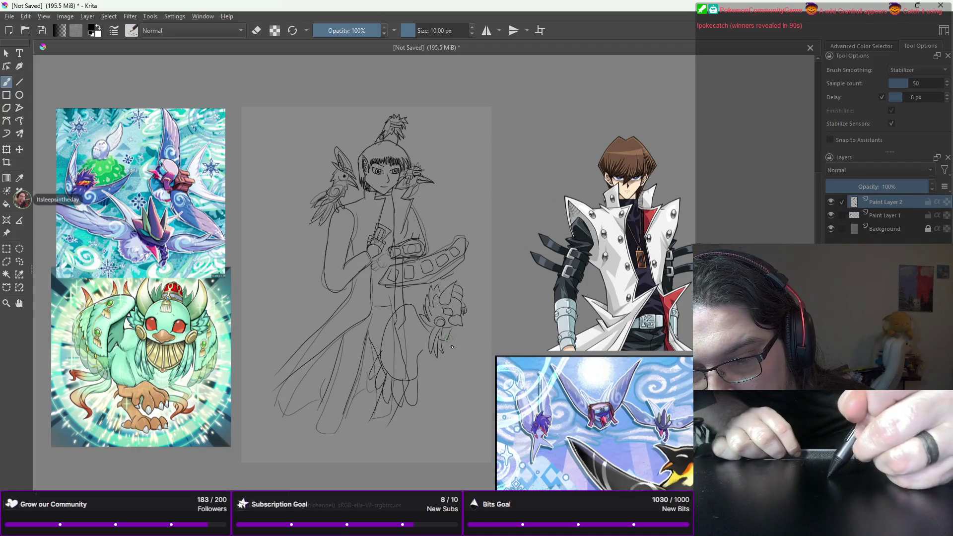
drag(446, 374, 428, 381)
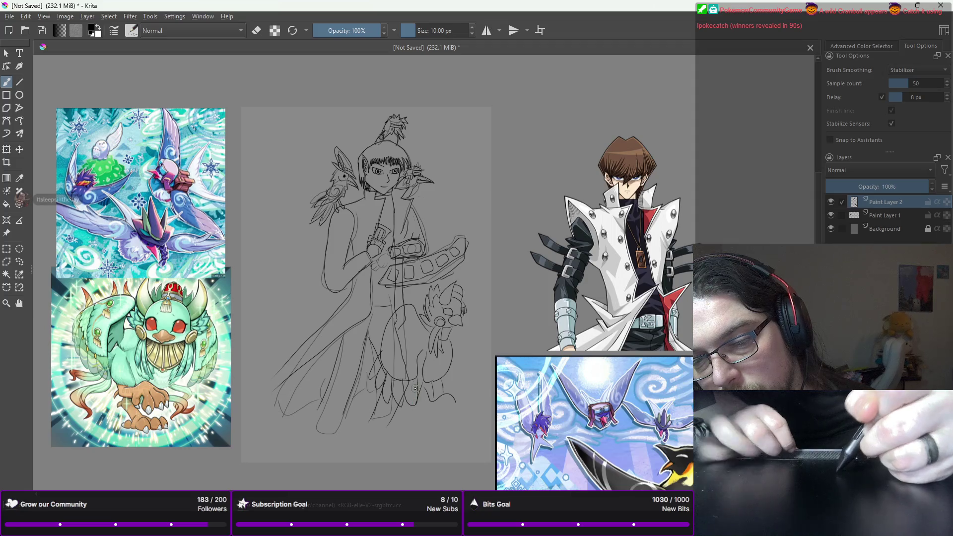
- Sketch the creature's legs and clawed feet near the canvas bottom, redrawing one misdrawn foot
mouse_move(413, 409)
mouse_down()
mouse_move(433, 410)
mouse_move(431, 420)
mouse_up()
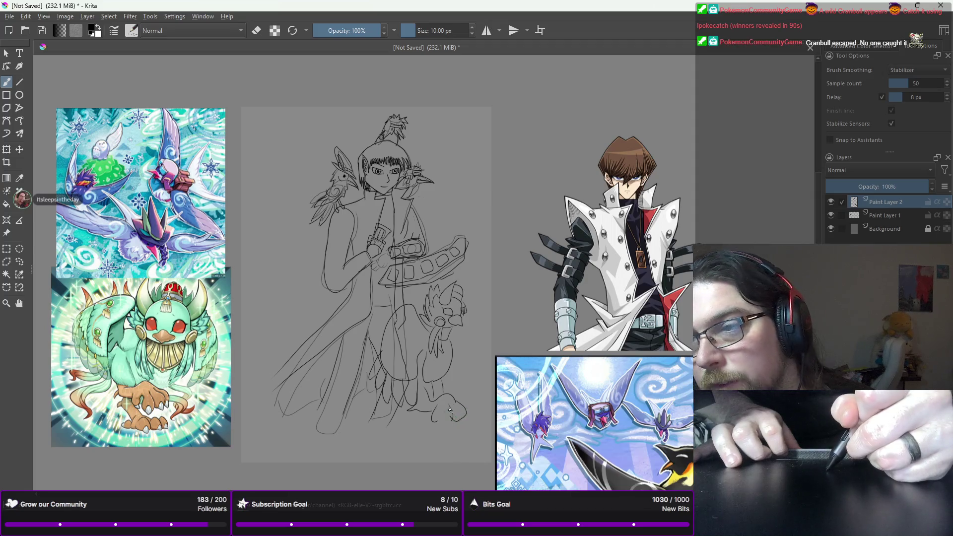
key(ctrl+z)
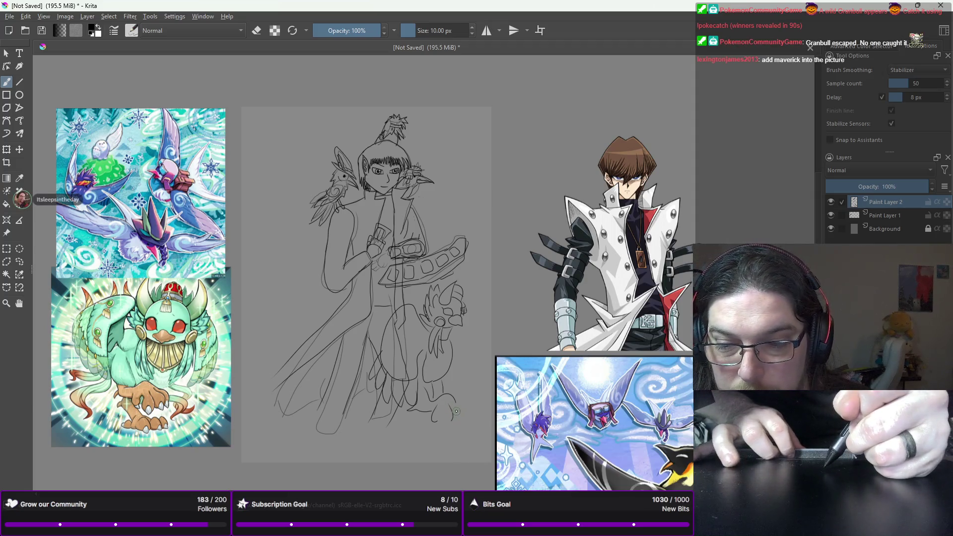
drag(449, 399, 463, 420)
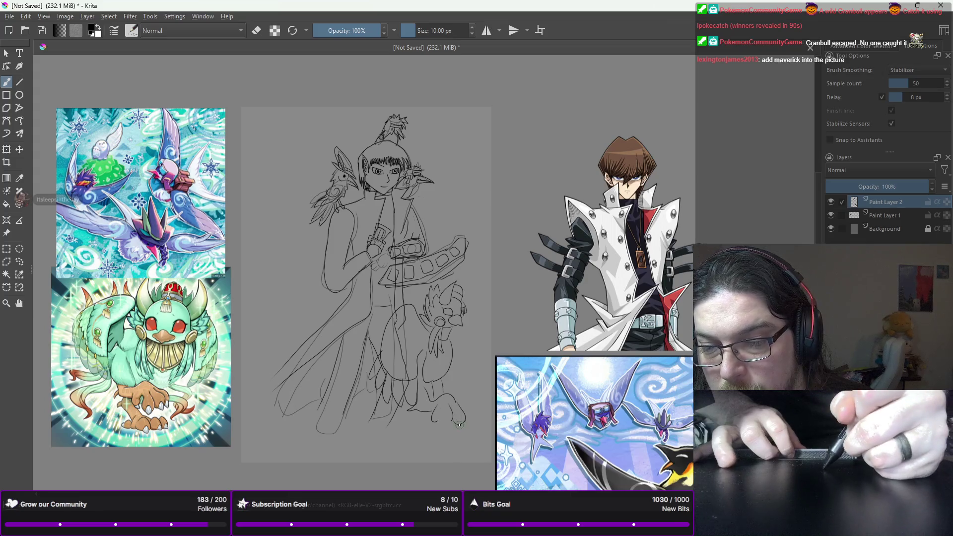
drag(466, 427, 463, 430)
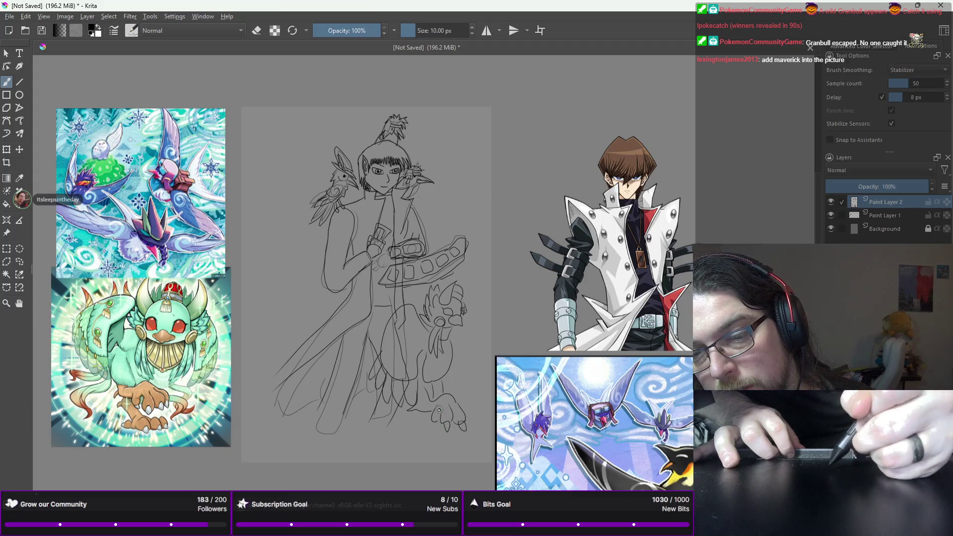
drag(435, 420, 438, 409)
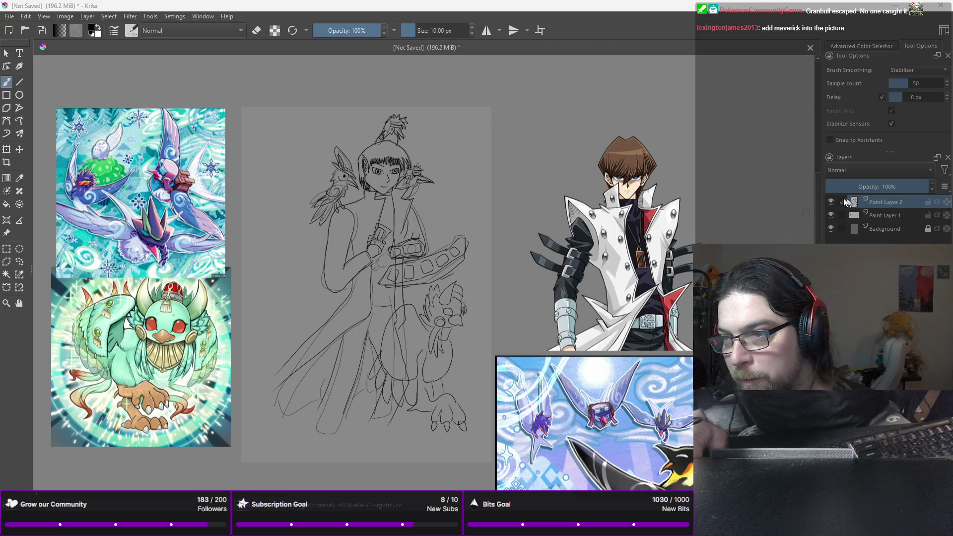
- Hide Paint Layer 1, add a new paint layer, and fade the sketch layer to 50% opacity
click(831, 214)
key(Insert)
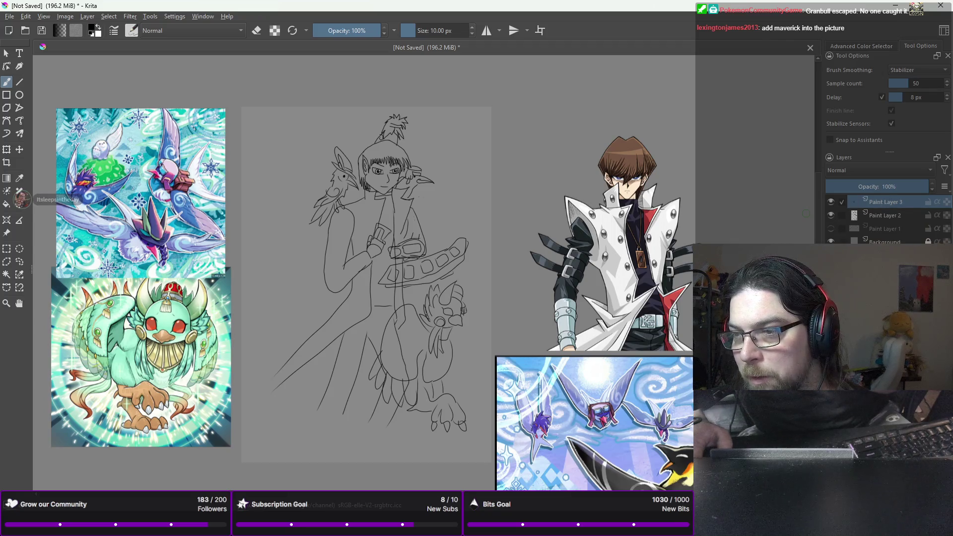
click(873, 217)
click(877, 186)
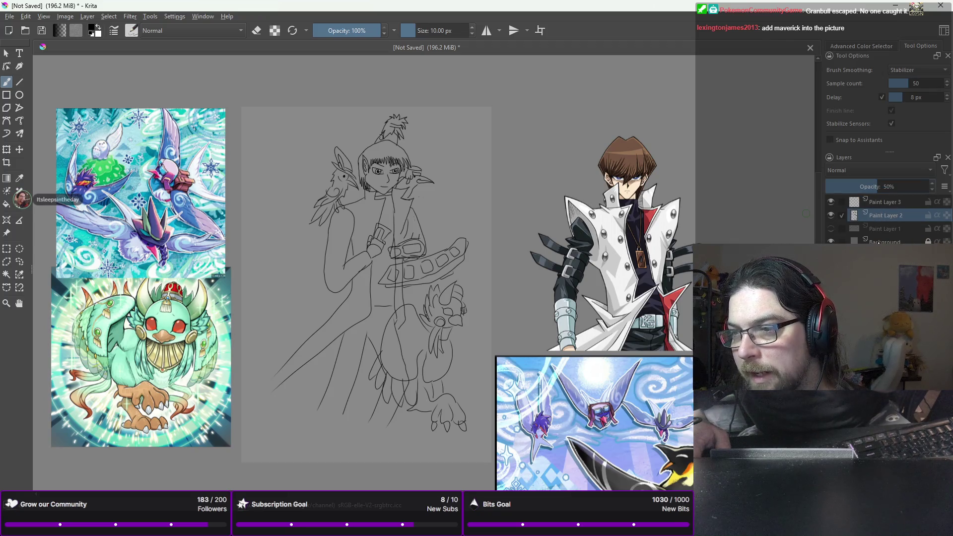
click(875, 205)
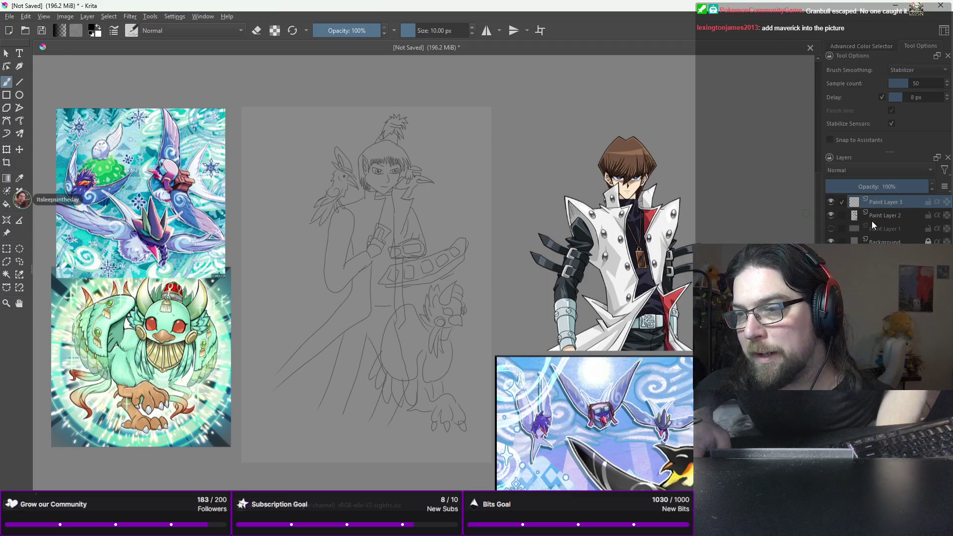
- Add a Flats layer above the sketch and rename Paint Layer 3 to Ink
click(873, 218)
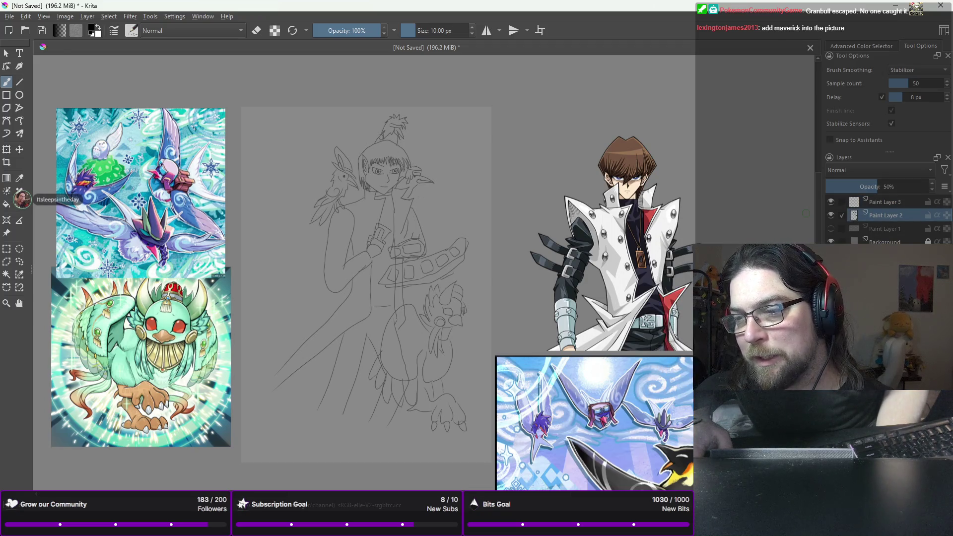
key(Insert)
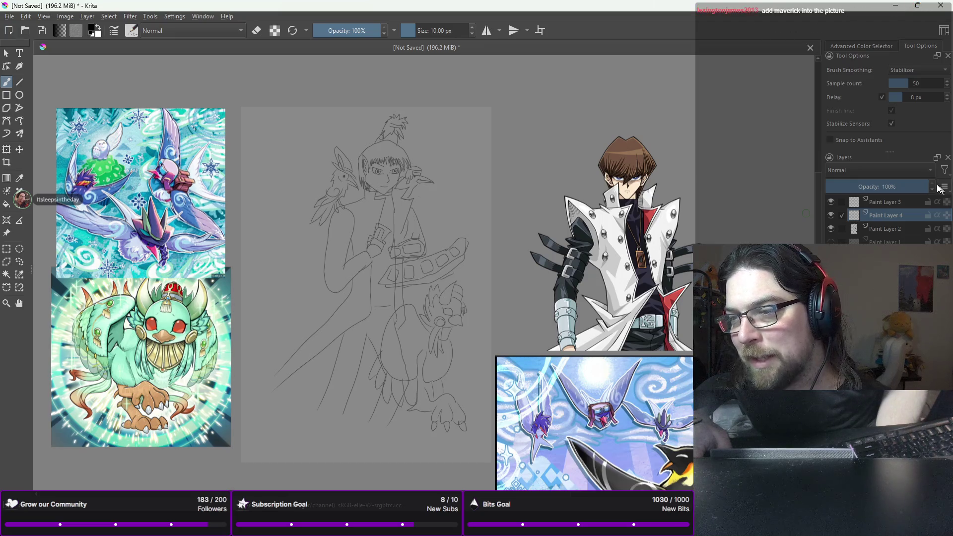
double_click(876, 216)
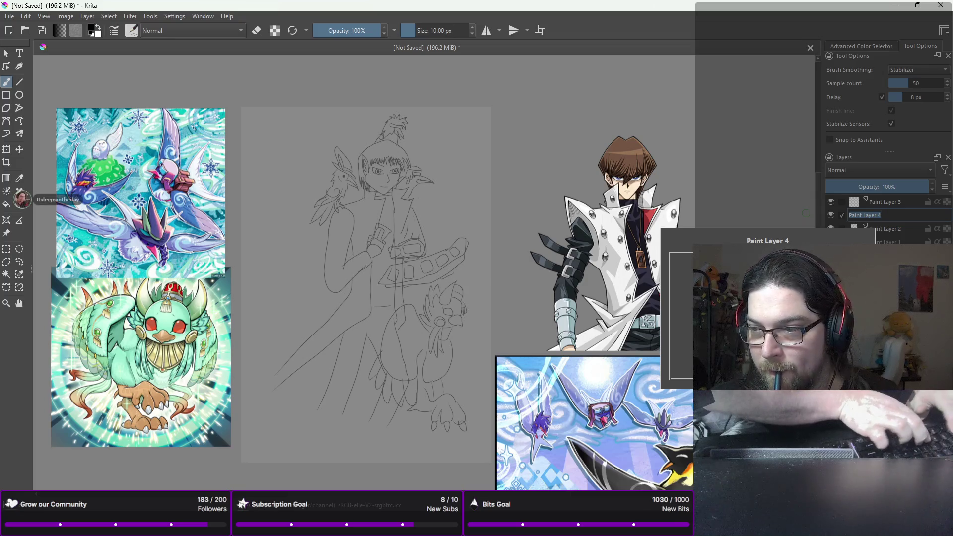
text(Flats)
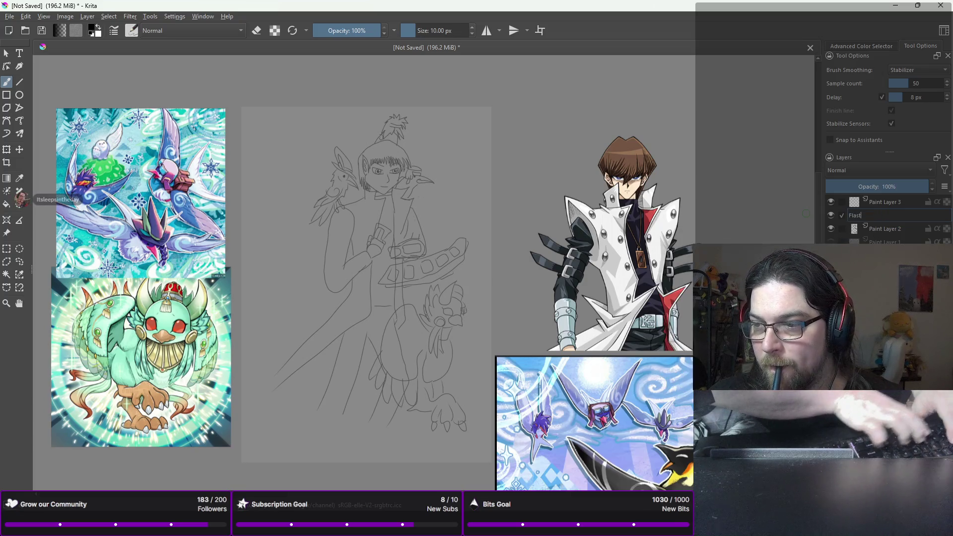
key(Return)
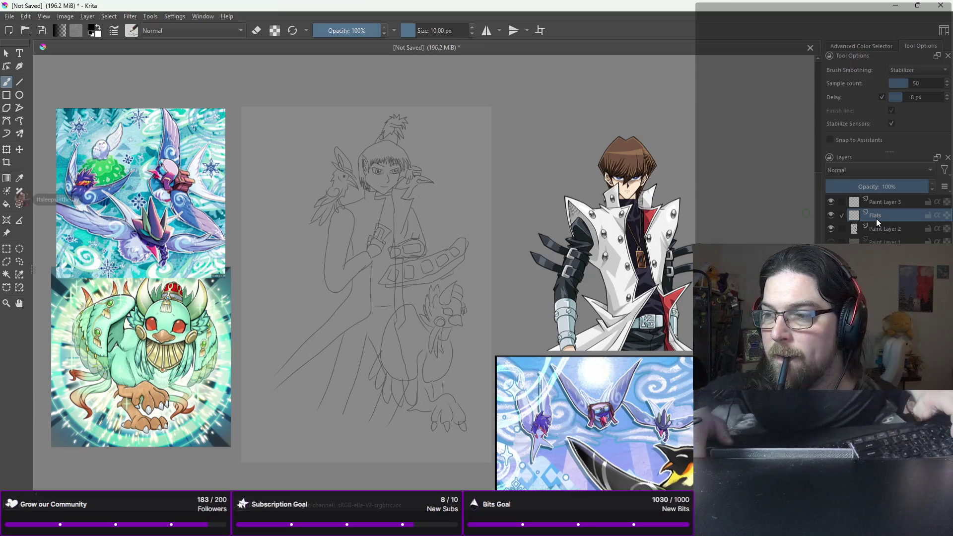
double_click(876, 201)
key(BackSpace)
text(Ink)
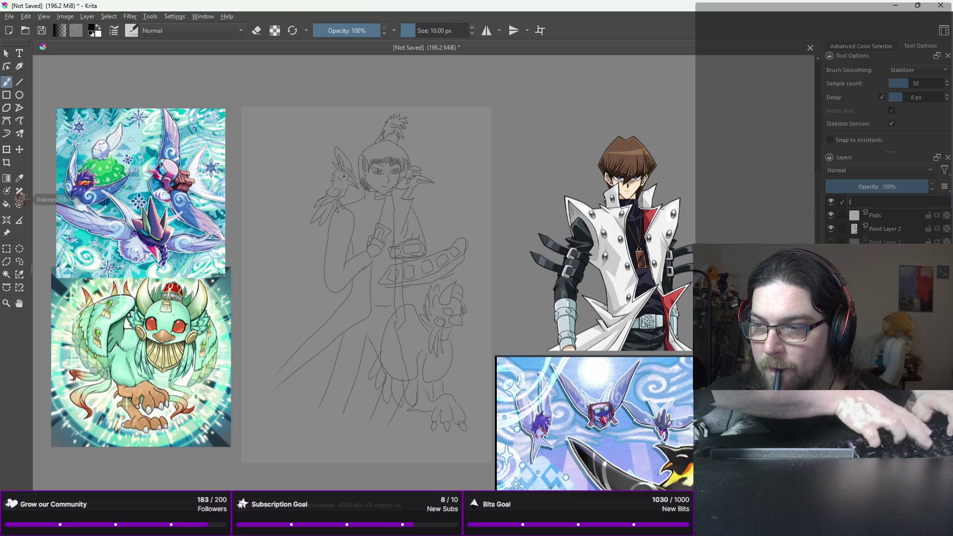
key(Return)
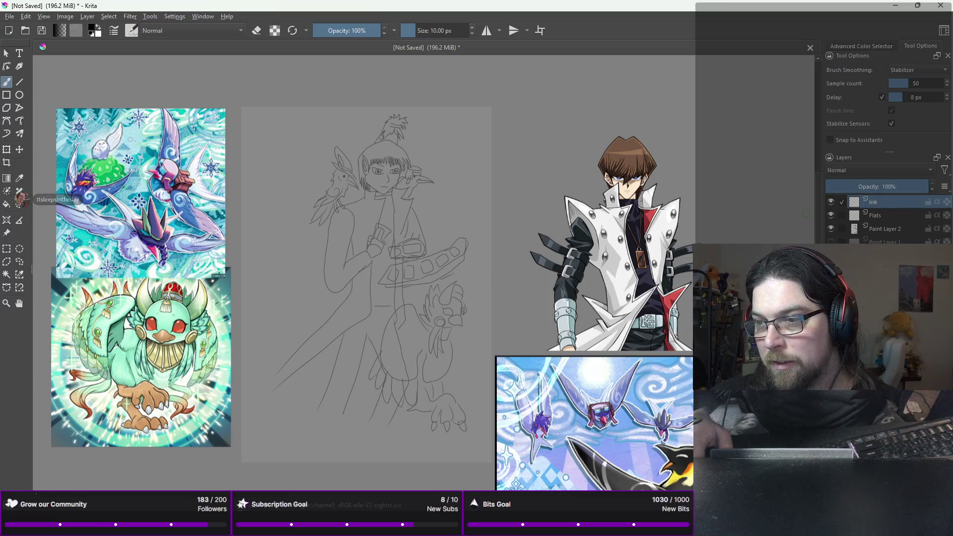
- Add a High and Low Lights layer beneath the Ink layer
key(Insert)
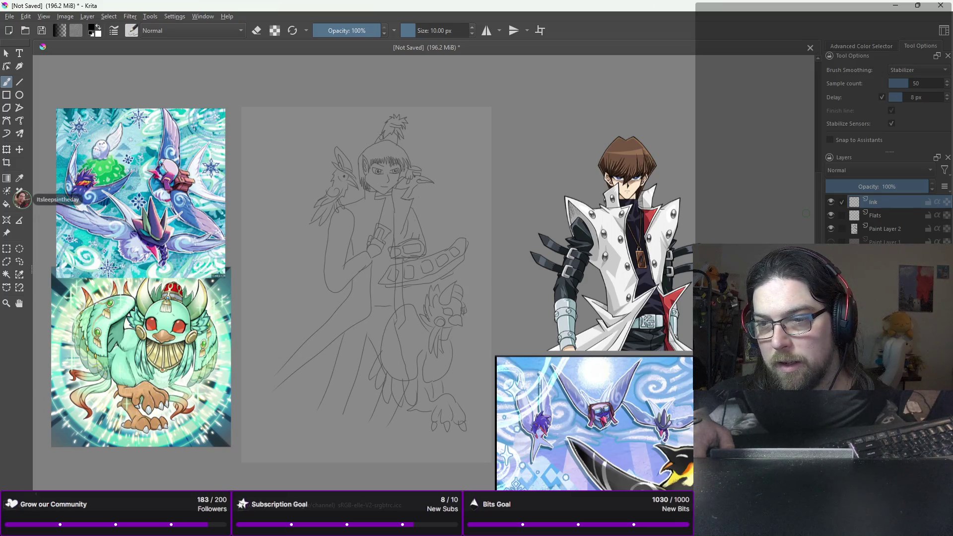
drag(872, 202, 877, 220)
double_click(877, 218)
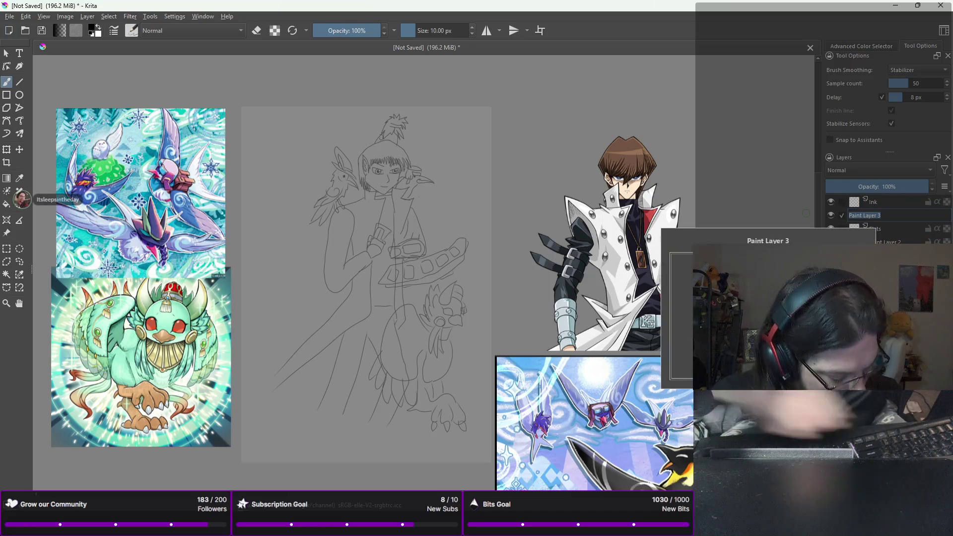
text(S)
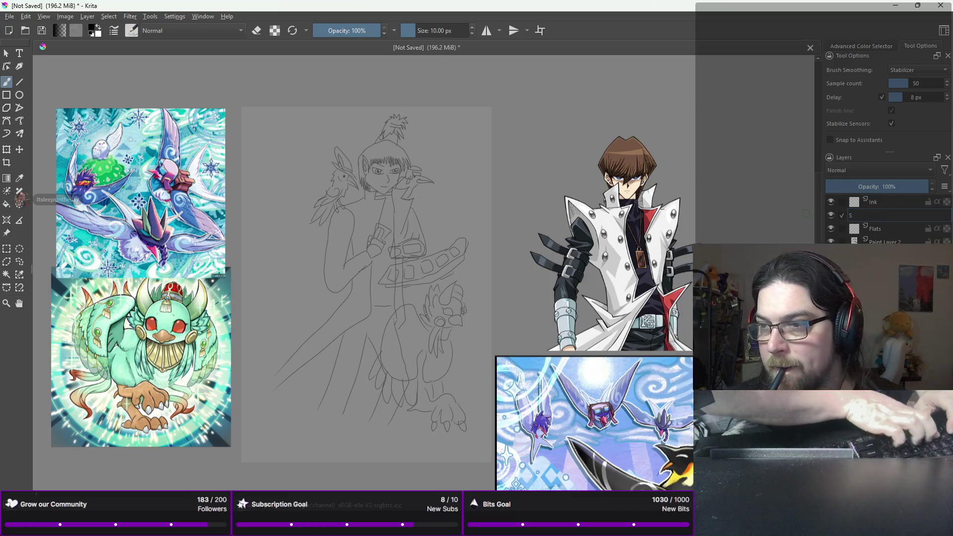
text(High and)
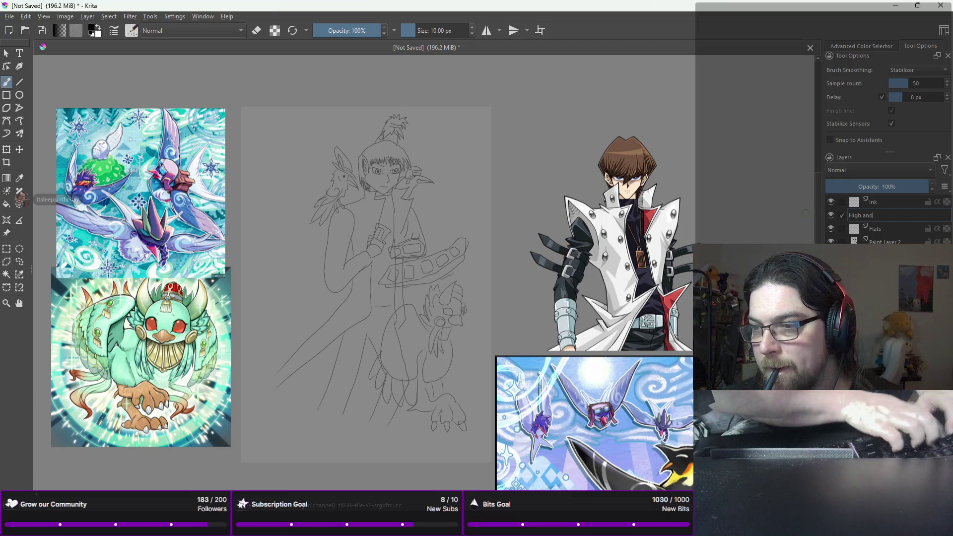
text( lLi)
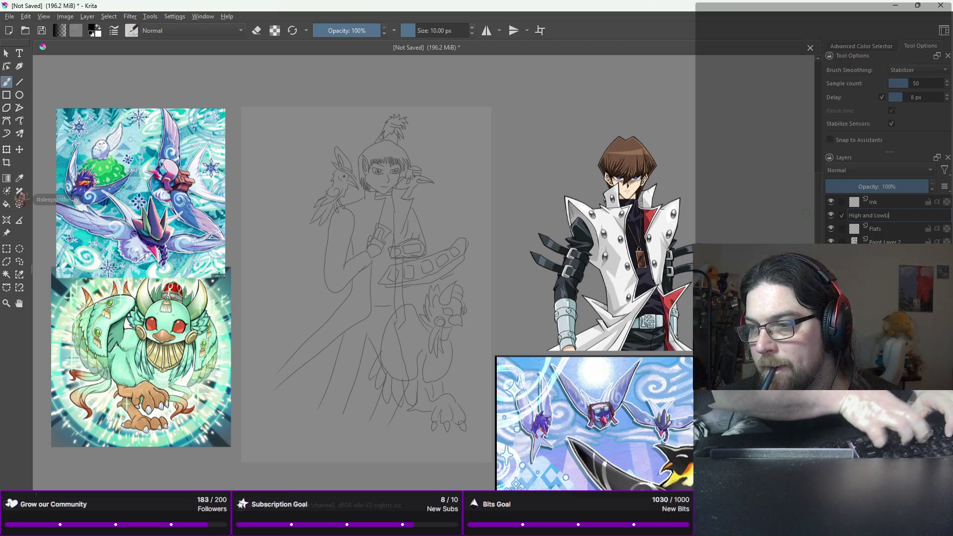
text( Lights)
key(Return)
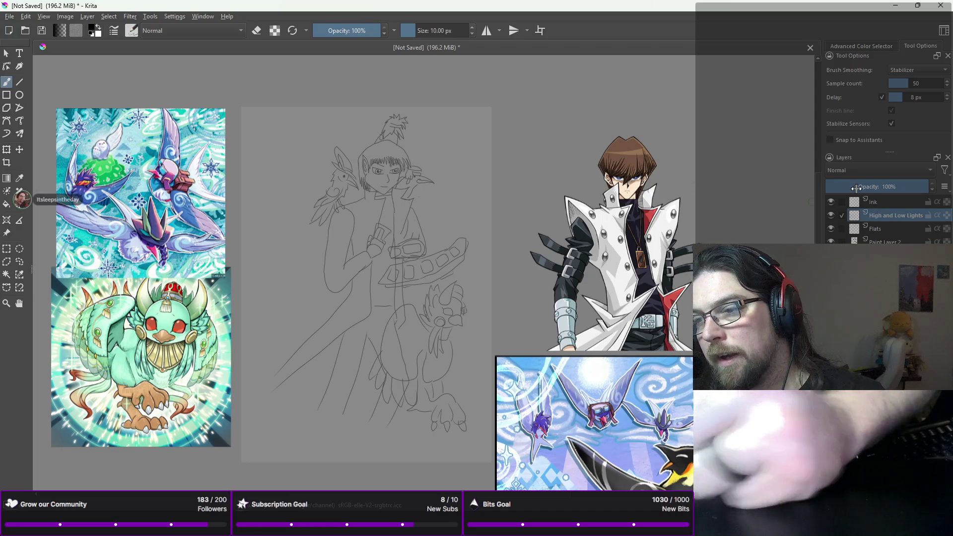
- On the Ink layer, choose an inking brush preset, shrink its size and try test strokes
click(873, 202)
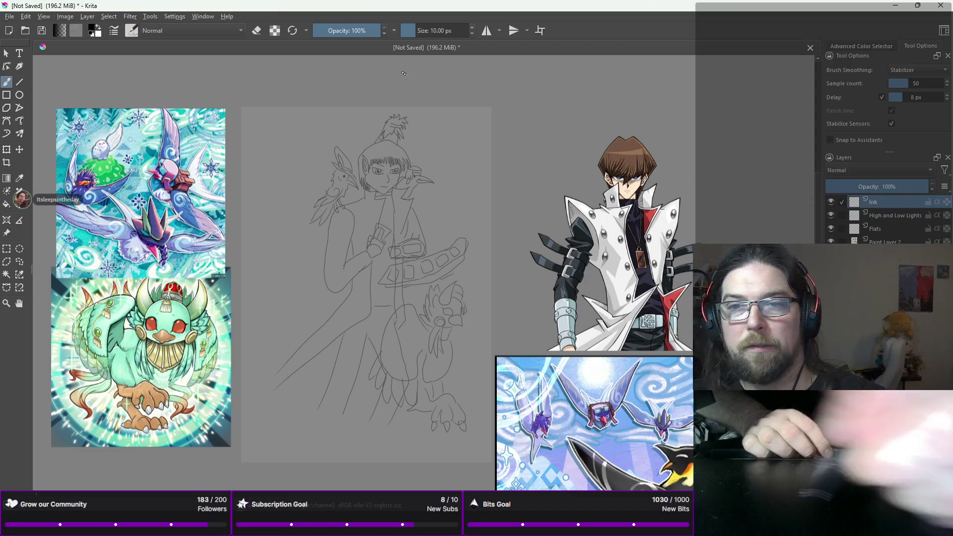
right_click(436, 162)
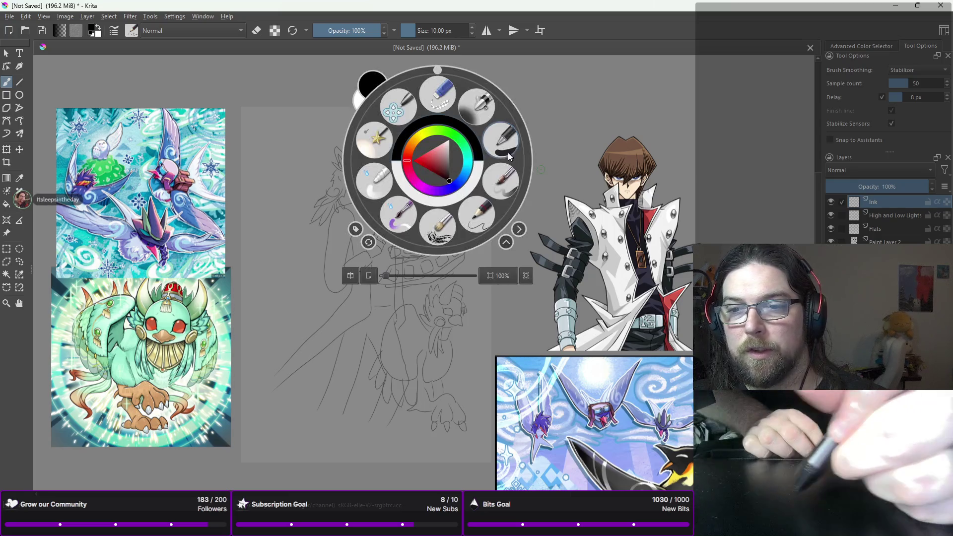
click(487, 118)
click(472, 33)
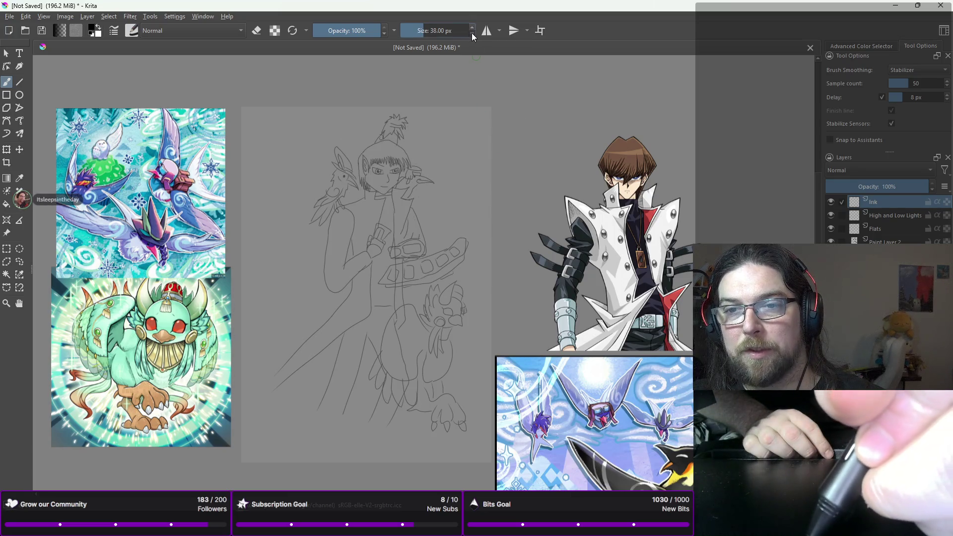
click(472, 34)
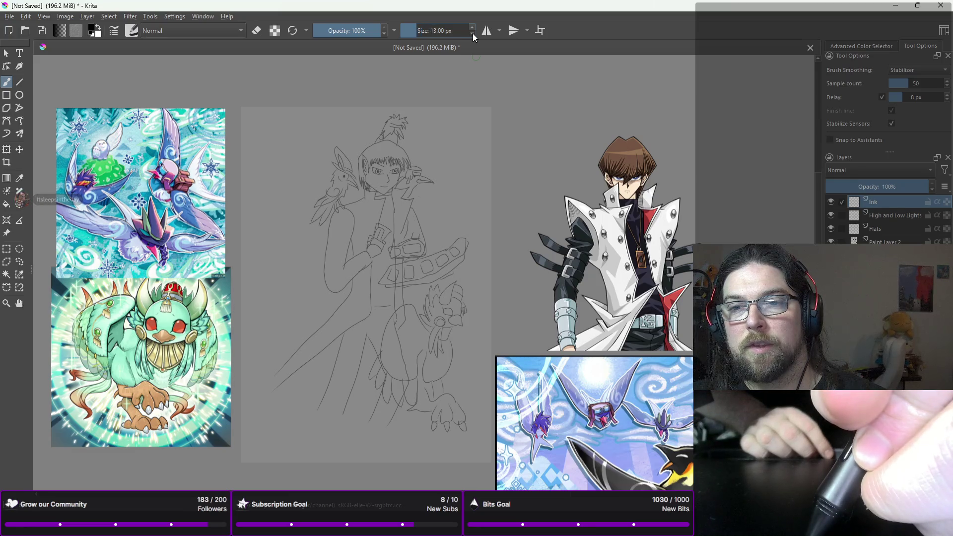
drag(451, 133, 463, 170)
drag(449, 139, 458, 152)
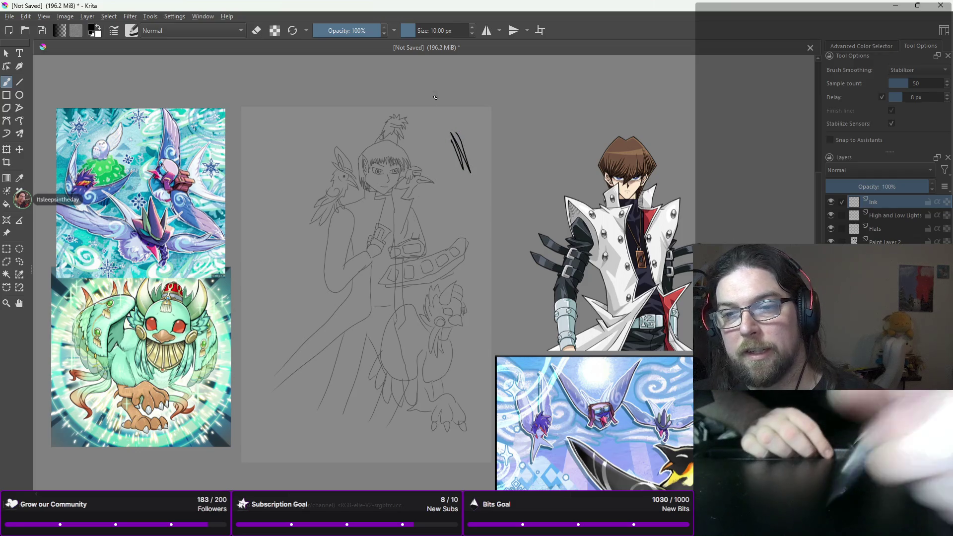
- Clear the test strokes and ink a bold line along the left side of the face
key(Delete)
scroll(358, 174, up, 5)
scroll(350, 127, down, 5)
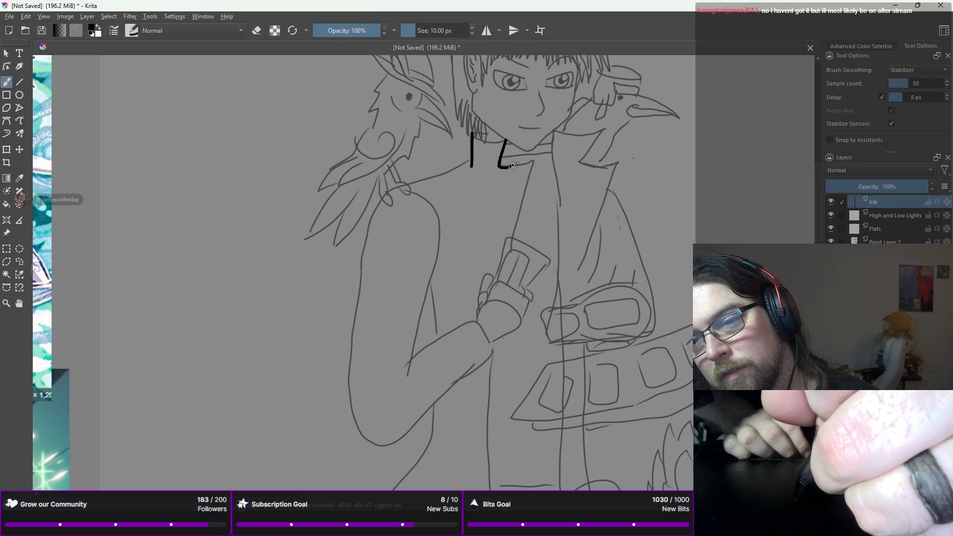
key(ctrl+z)
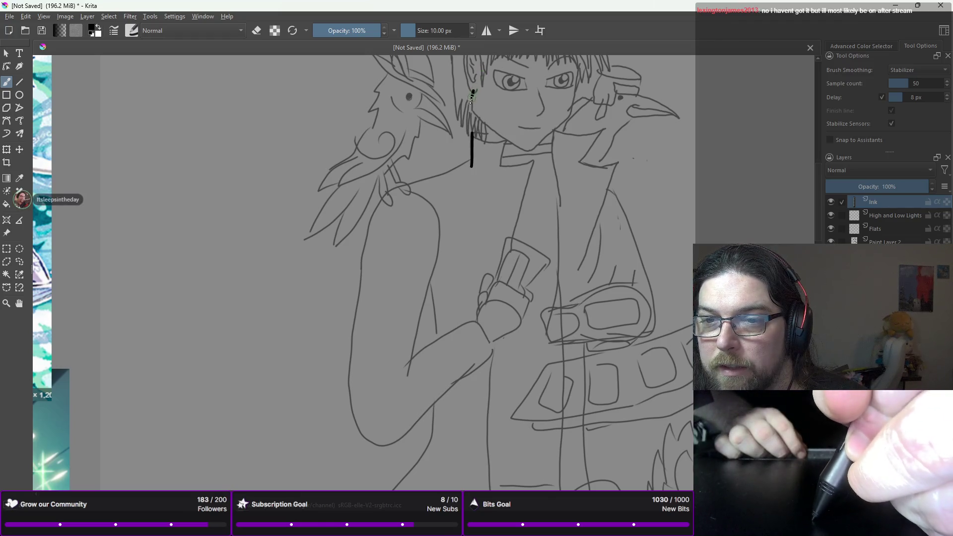
drag(471, 96, 496, 131)
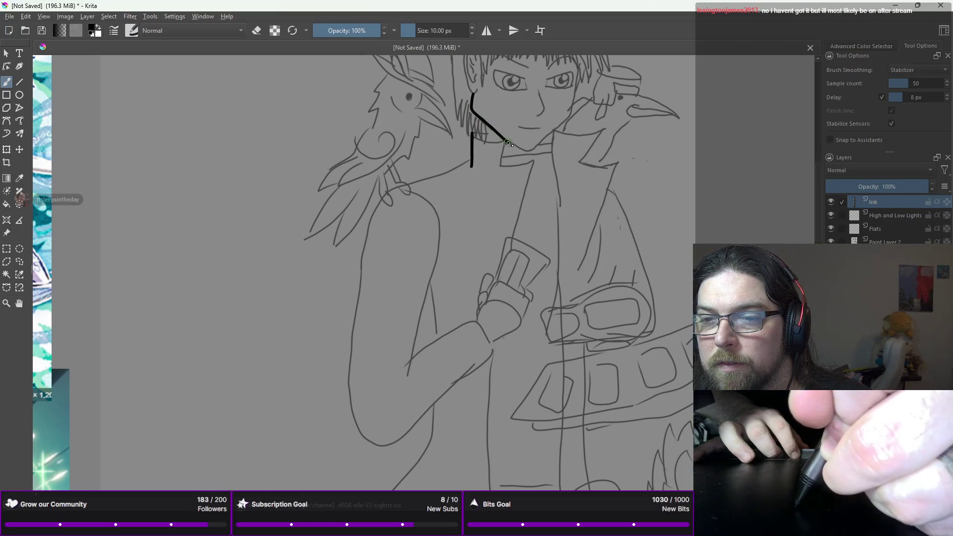
key(alt+Tab)
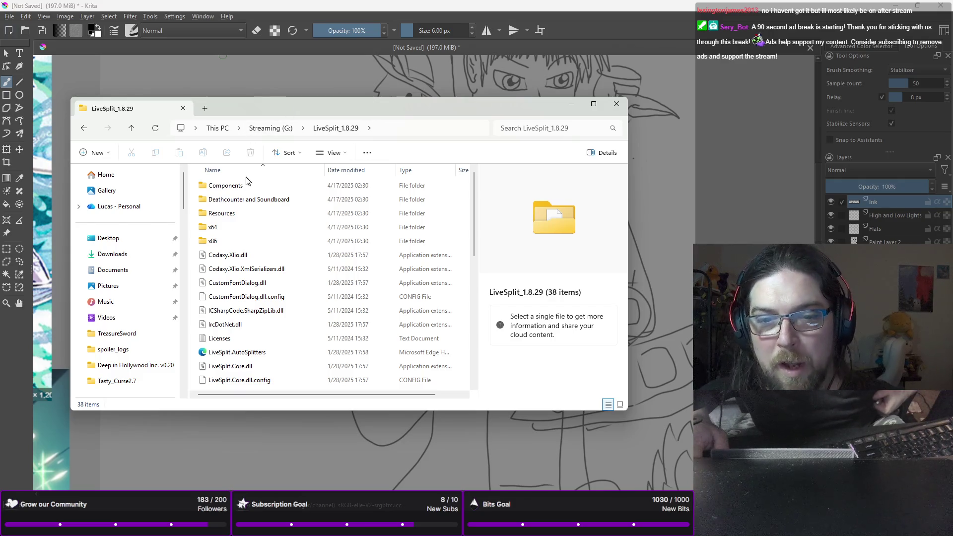
- Launch DCSB from the Deathcounter and Soundboard folder and place its window over Explorer
double_click(246, 204)
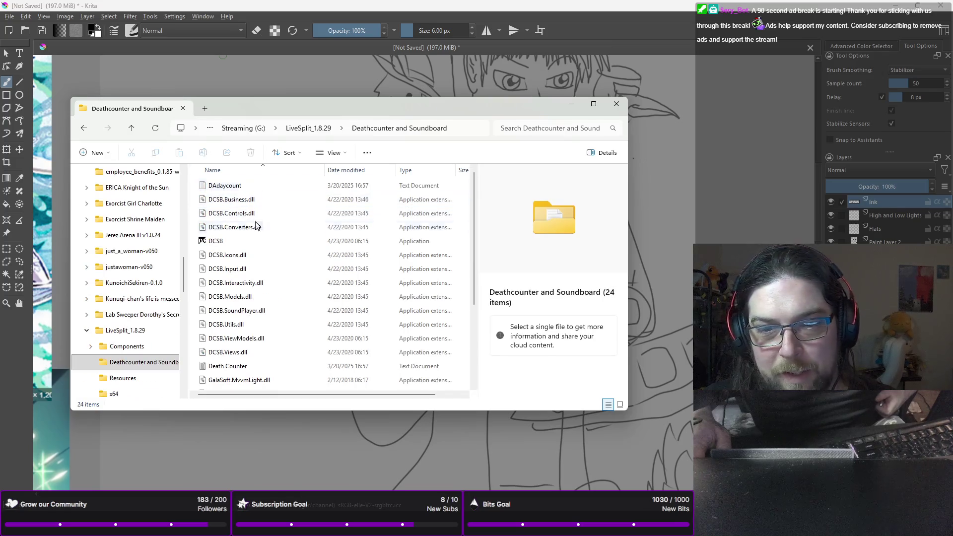
double_click(240, 244)
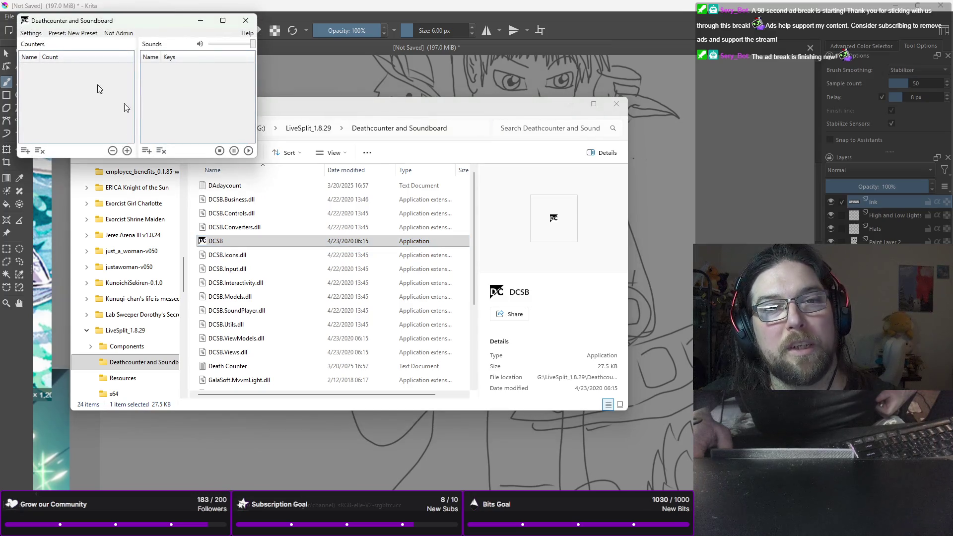
mouse_move(114, 12)
mouse_down()
mouse_move(183, 45)
mouse_move(538, 151)
mouse_move(529, 148)
mouse_up()
scroll(266, 256, down, 3)
scroll(265, 255, up, 3)
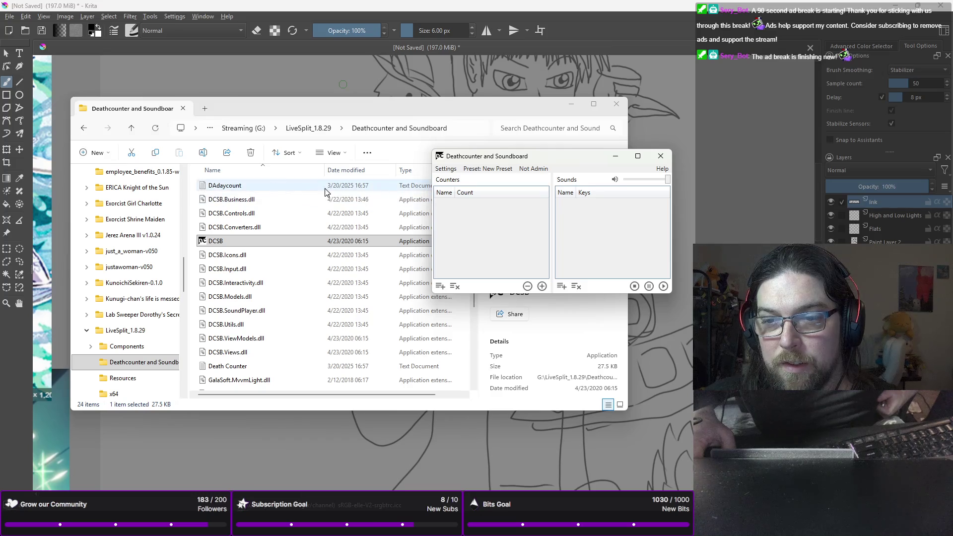
click(440, 169)
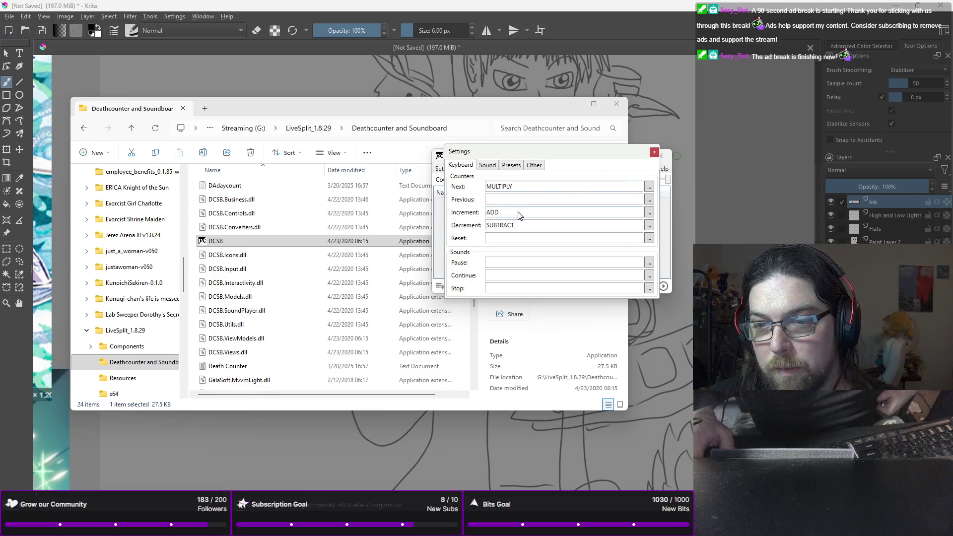
- Browse the Keyboard, Sound, Presets and Other settings tabs, cancelling a counter key rebind
click(649, 212)
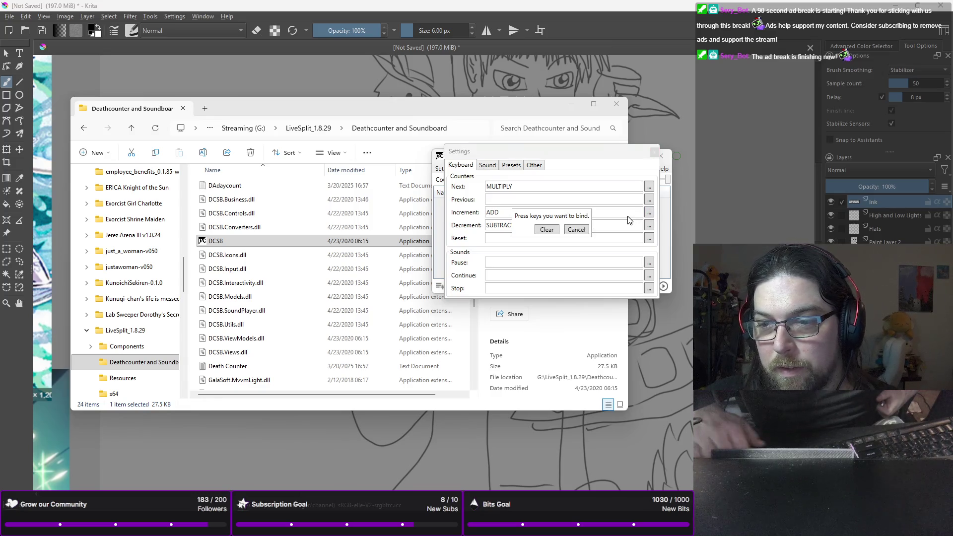
key(KP_Add)
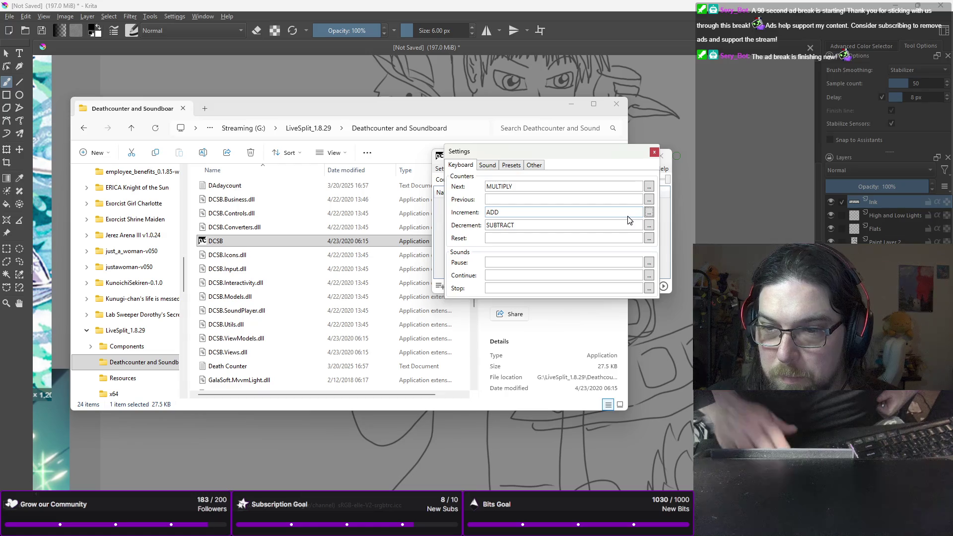
click(487, 165)
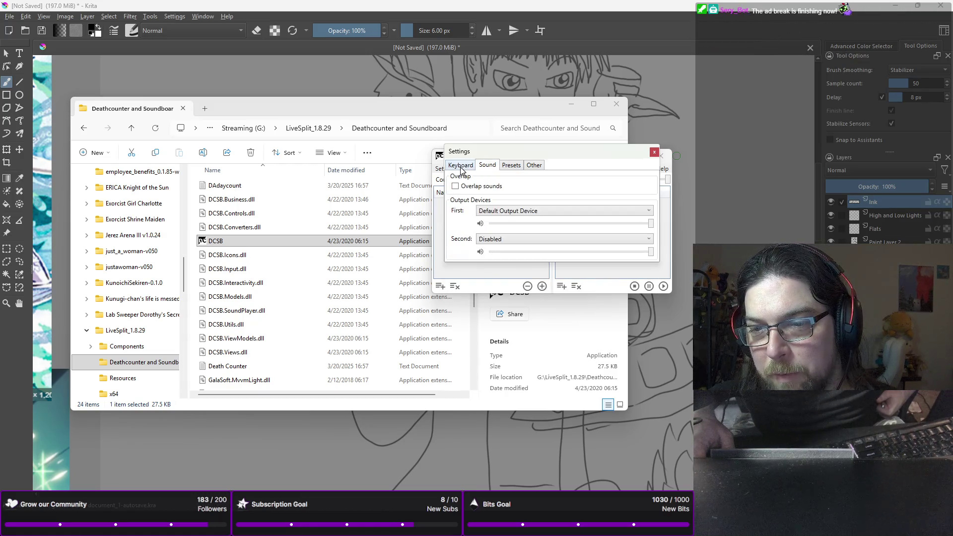
click(511, 165)
click(538, 165)
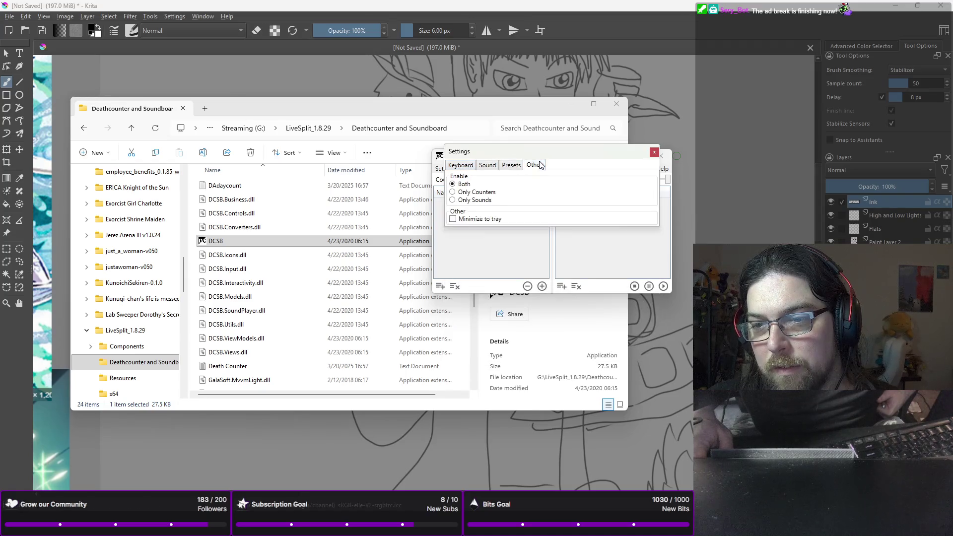
click(464, 165)
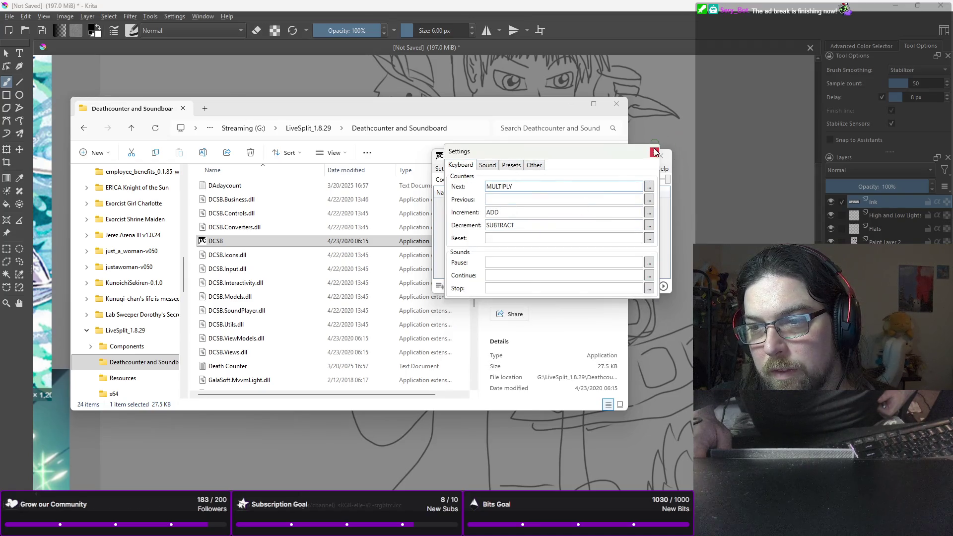
- Close the Settings dialog and start adding a new counter
click(654, 151)
click(487, 168)
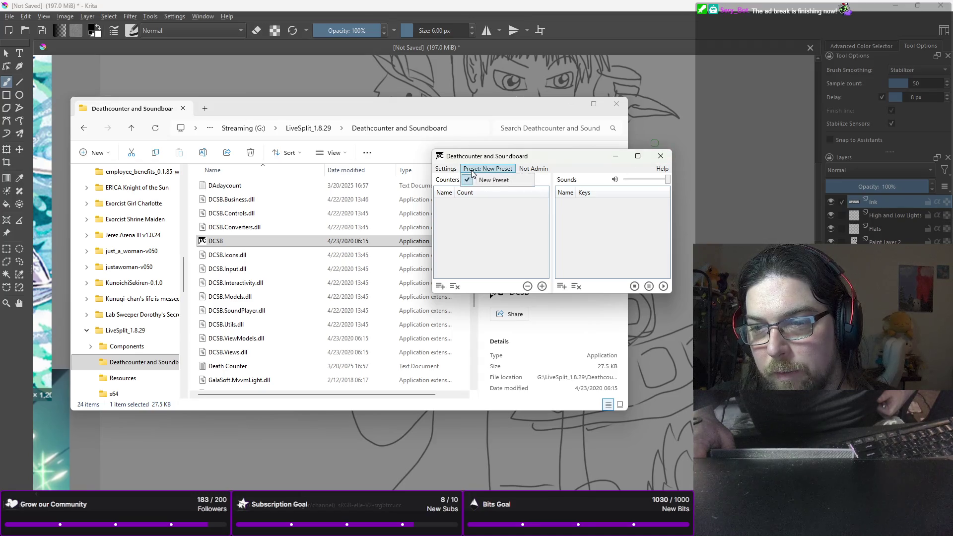
click(445, 169)
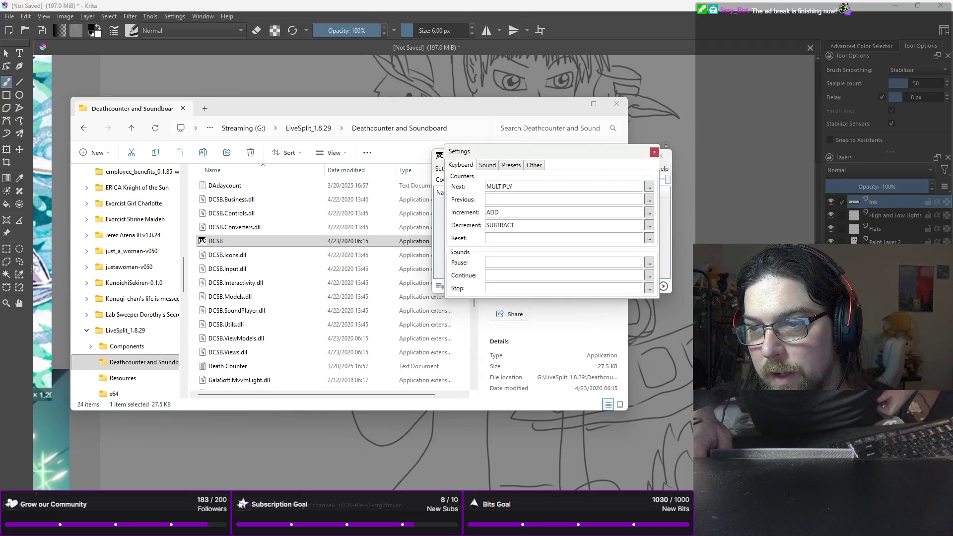
click(653, 153)
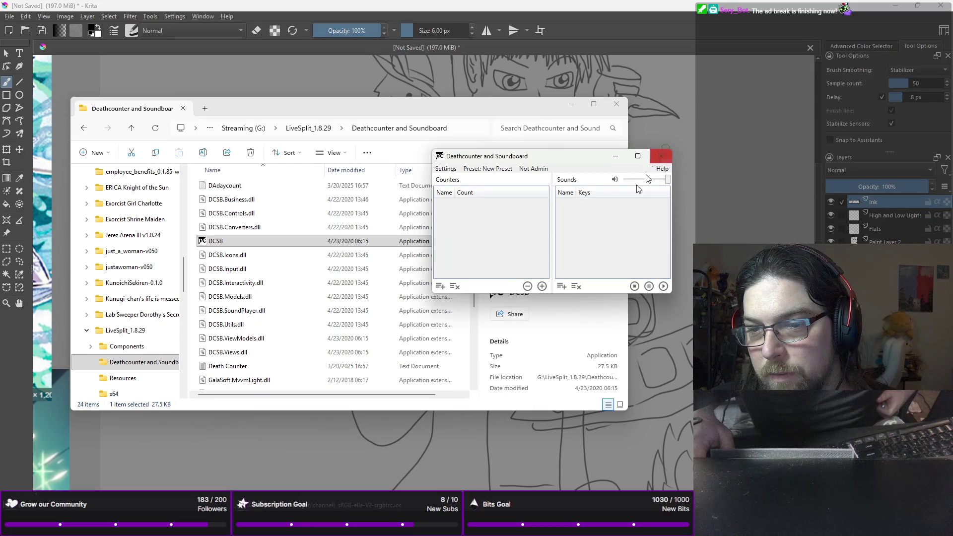
click(439, 286)
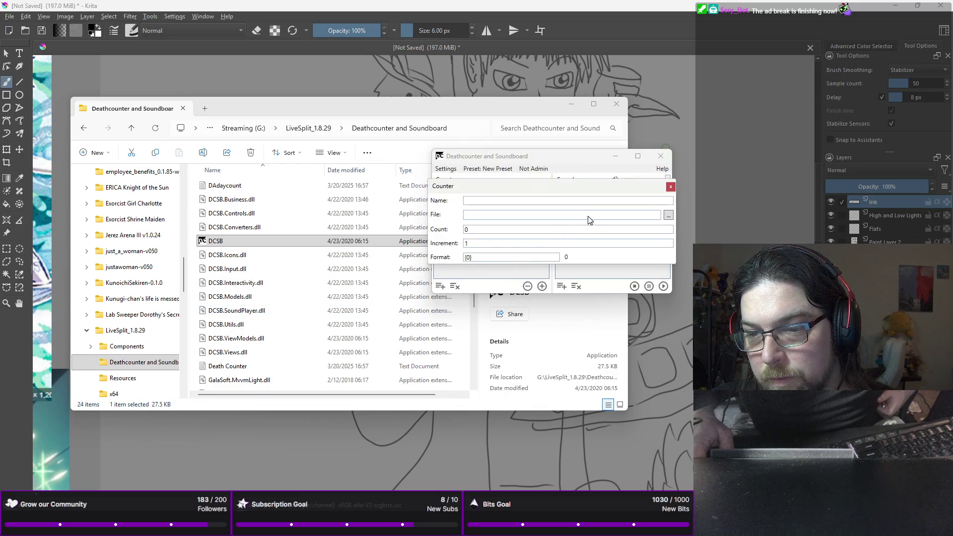
- Create a new text file named Lex Count and assign it as the counter's output file
click(627, 200)
click(667, 214)
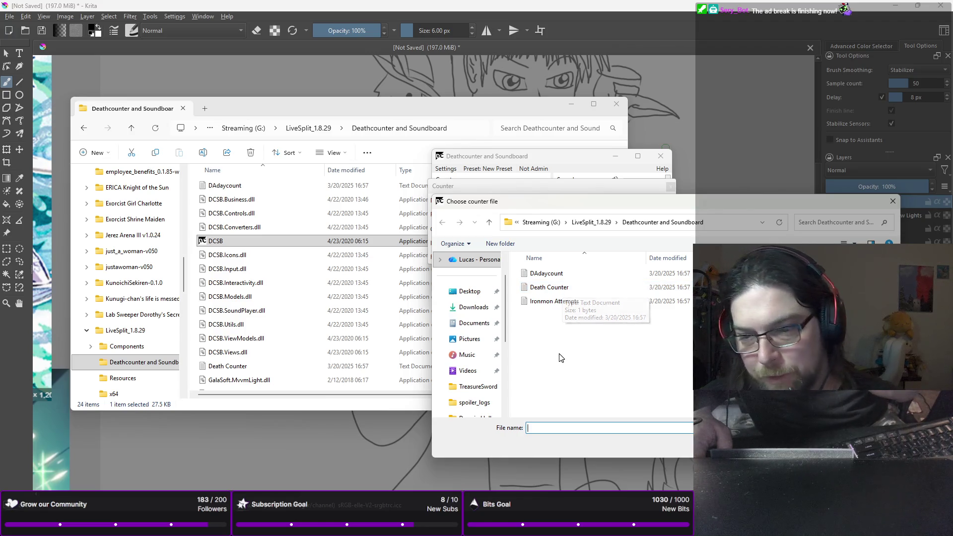
right_click(663, 359)
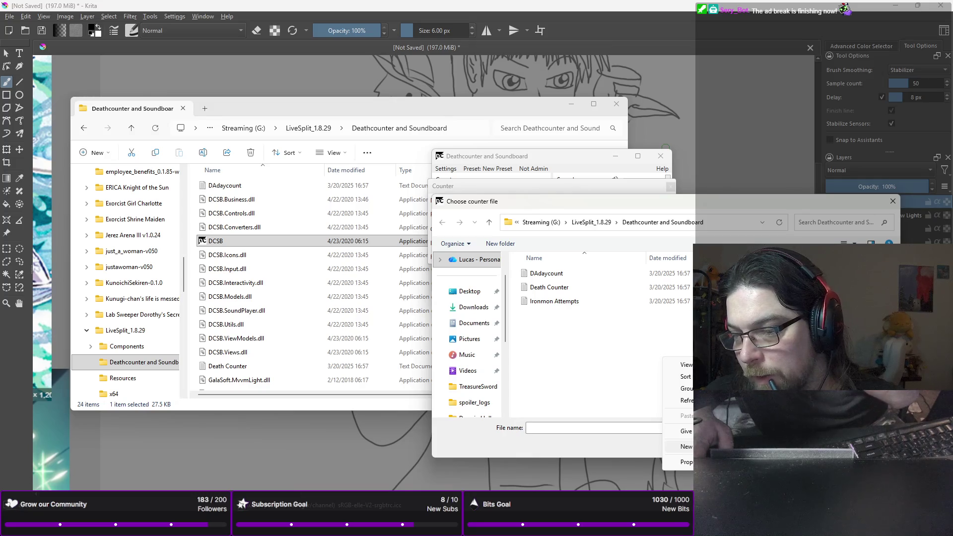
click(734, 446)
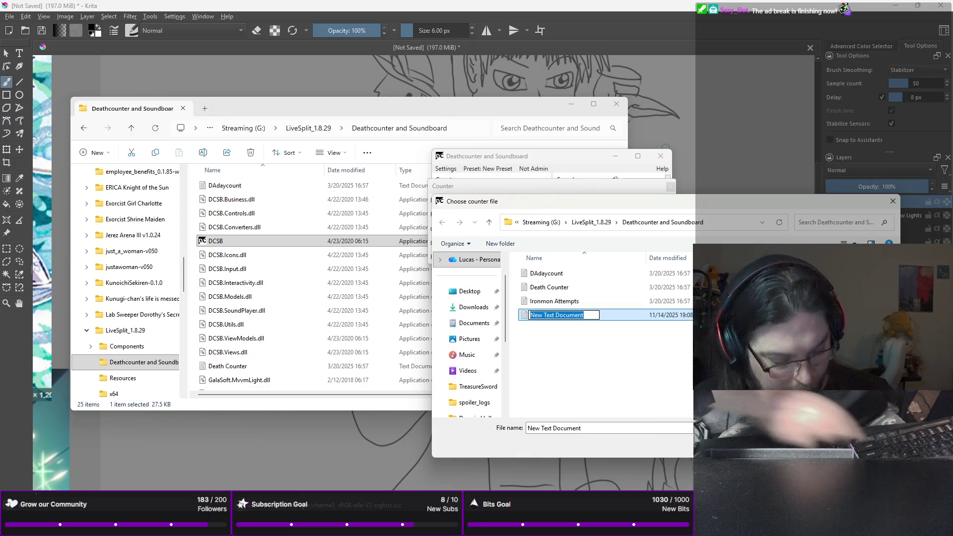
text(Le)
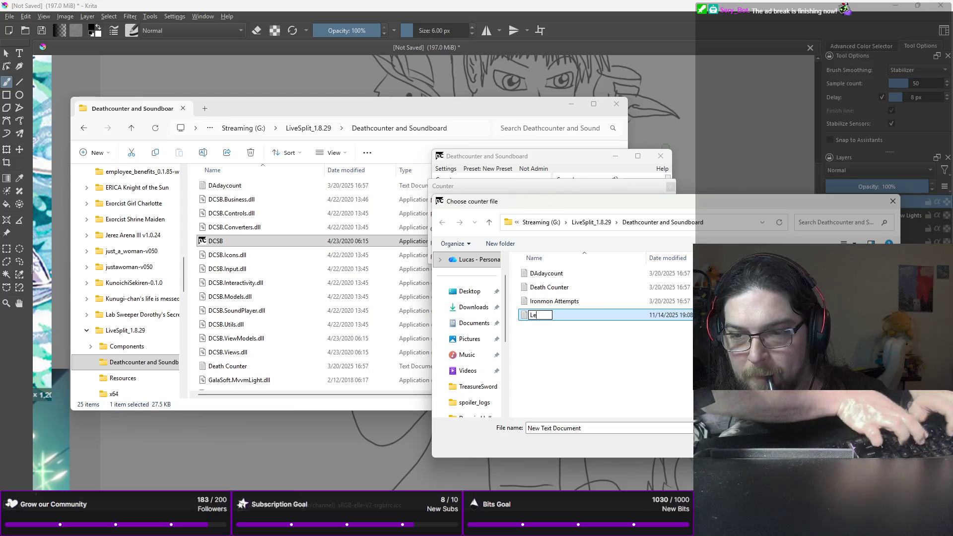
text(x Count)
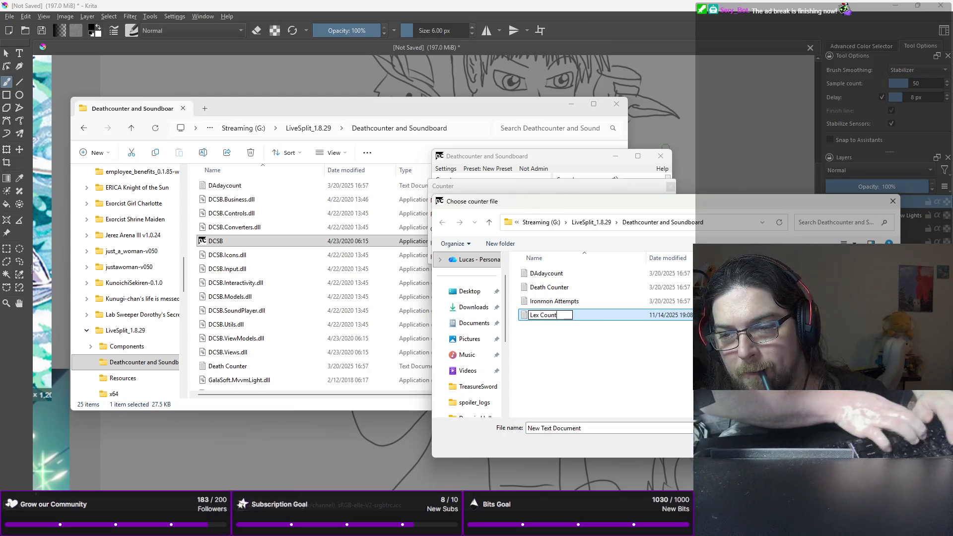
key(Return)
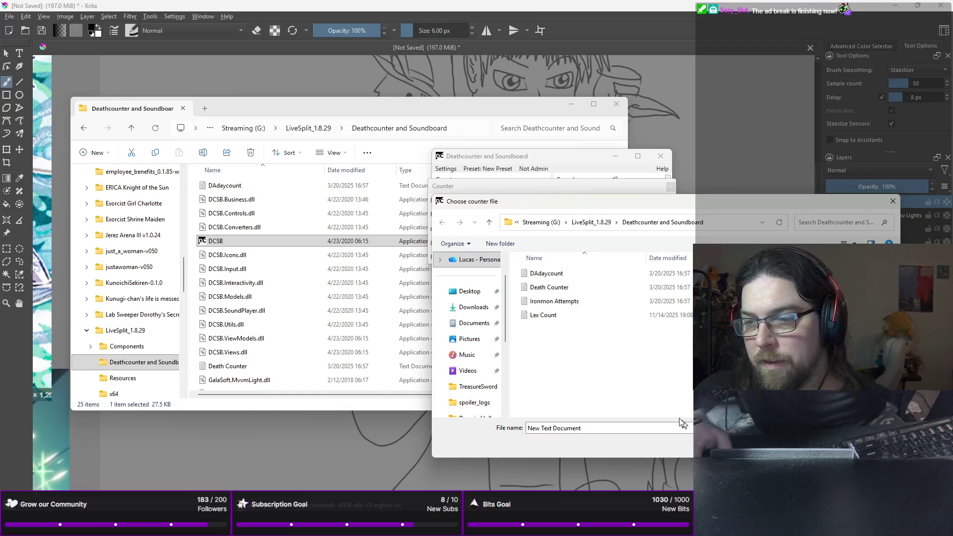
double_click(552, 315)
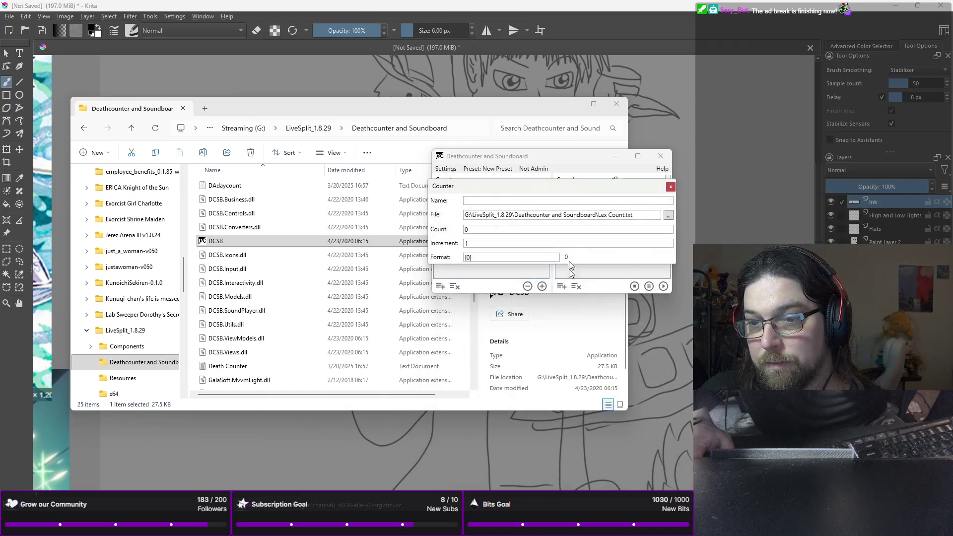
- Name the counter 'Lex Count', finish the counter, and move the Deathcounter window aside
key(Tab)
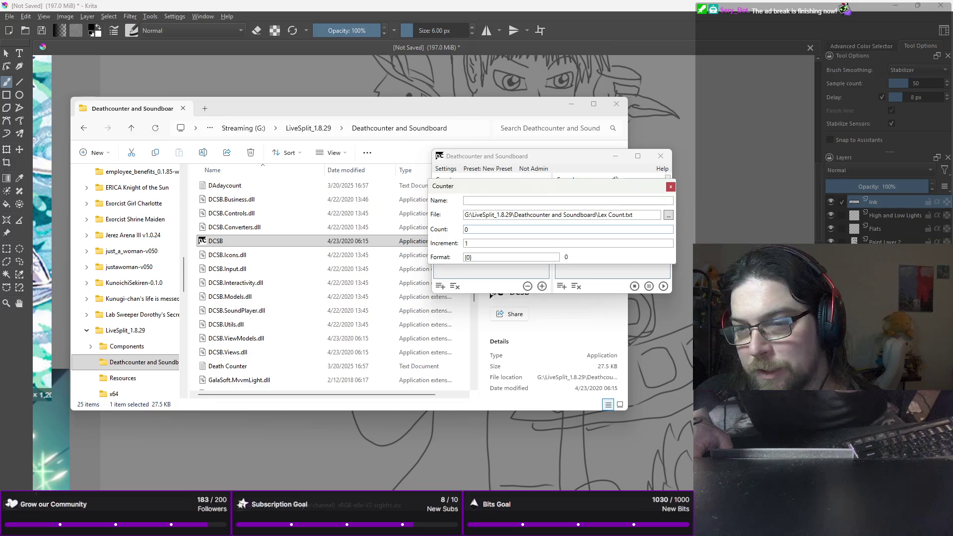
click(487, 201)
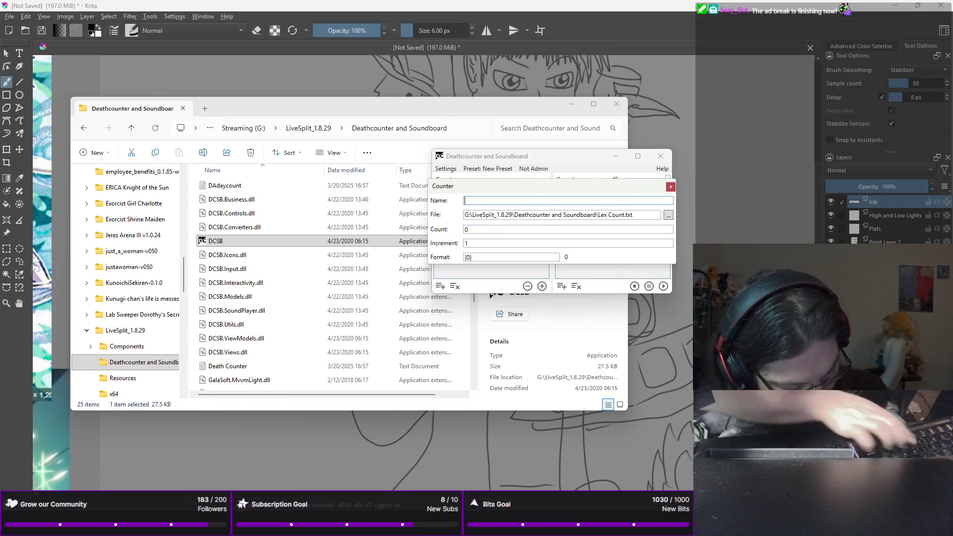
text(Lex Count)
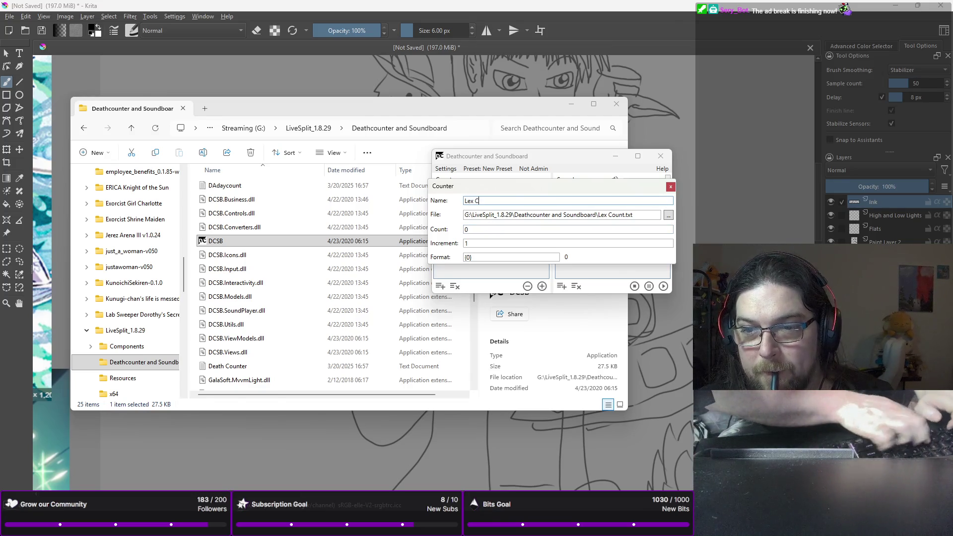
key(BackSpace)
key(BackSpace)
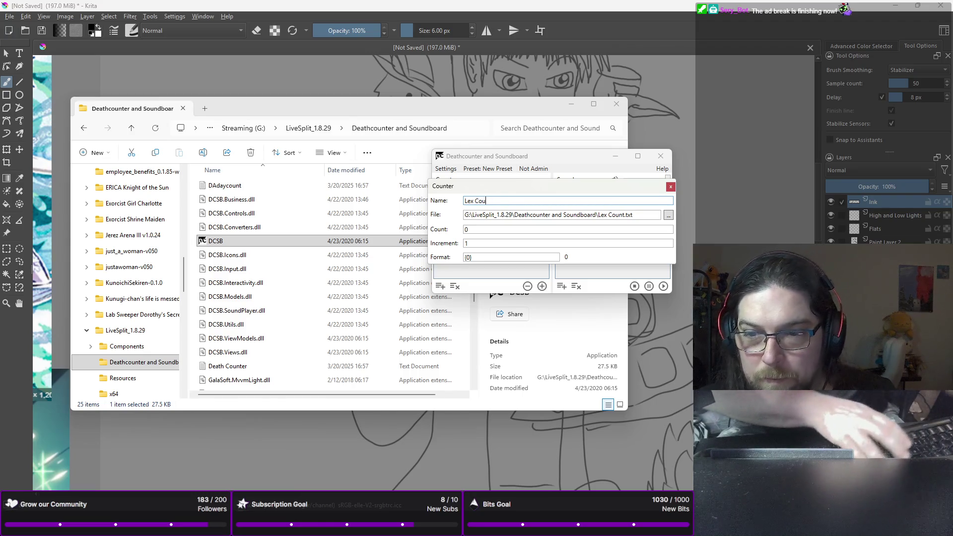
text(nt)
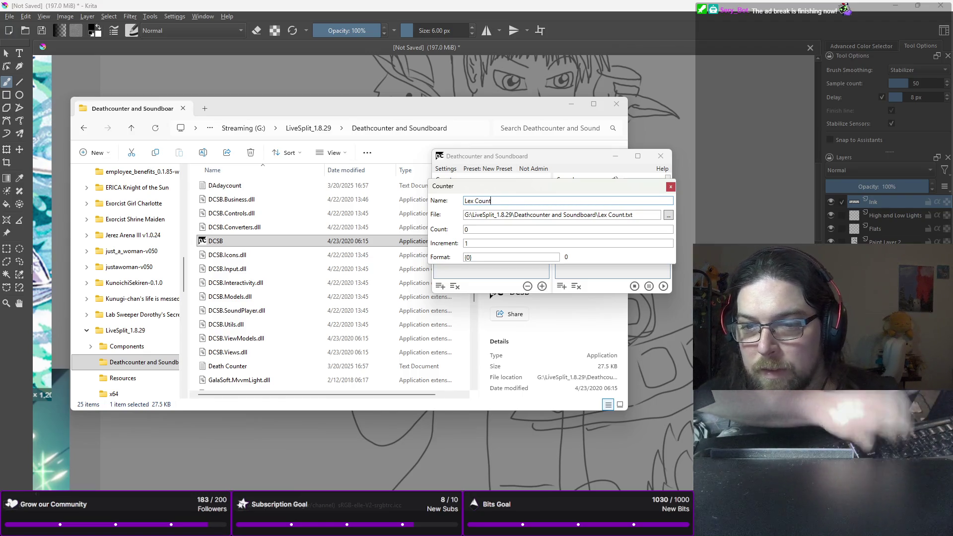
click(671, 187)
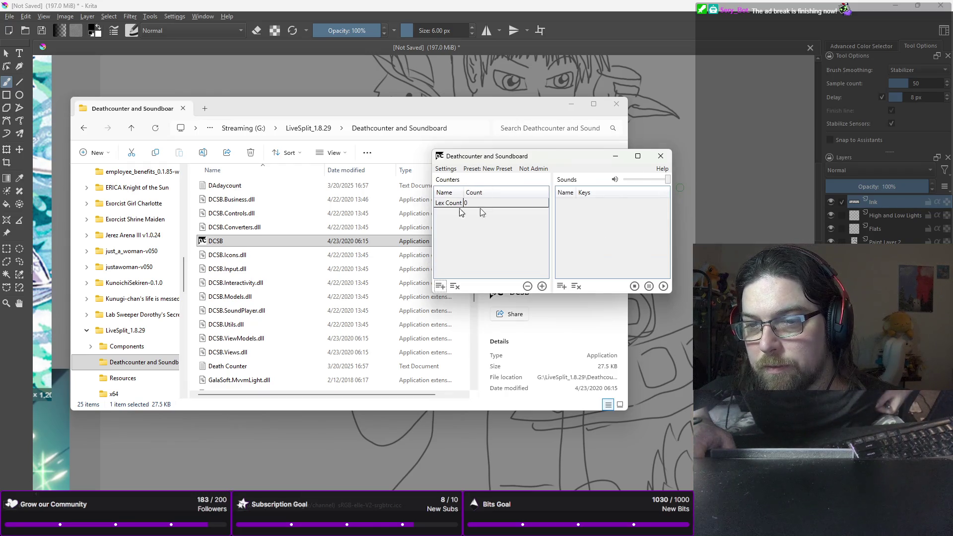
drag(538, 157, 201, 163)
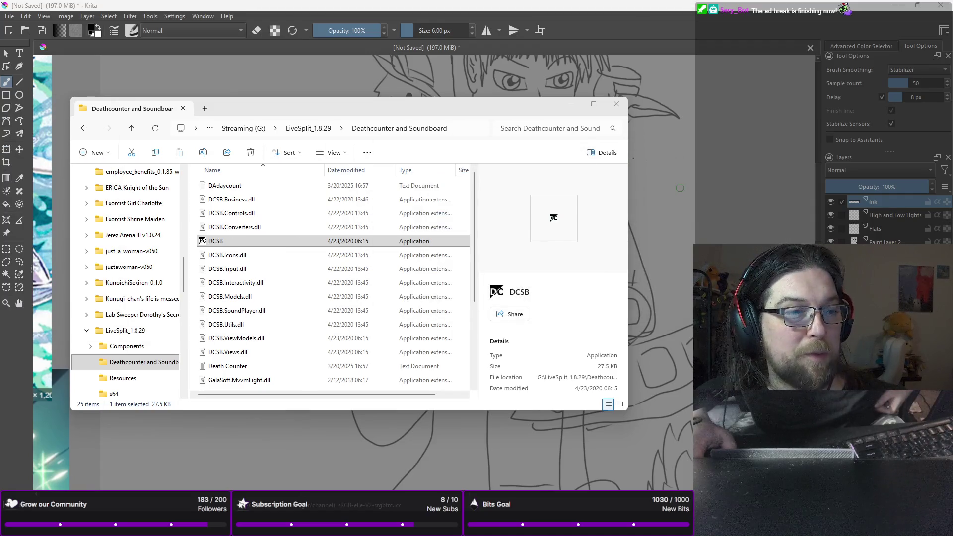
- Add a Text (GDI+) source named 'Lex Count' to the Artstream scene
key(alt+Tab)
mouse_move(436, 8)
mouse_down()
mouse_move(368, 63)
mouse_move(343, 3)
mouse_up()
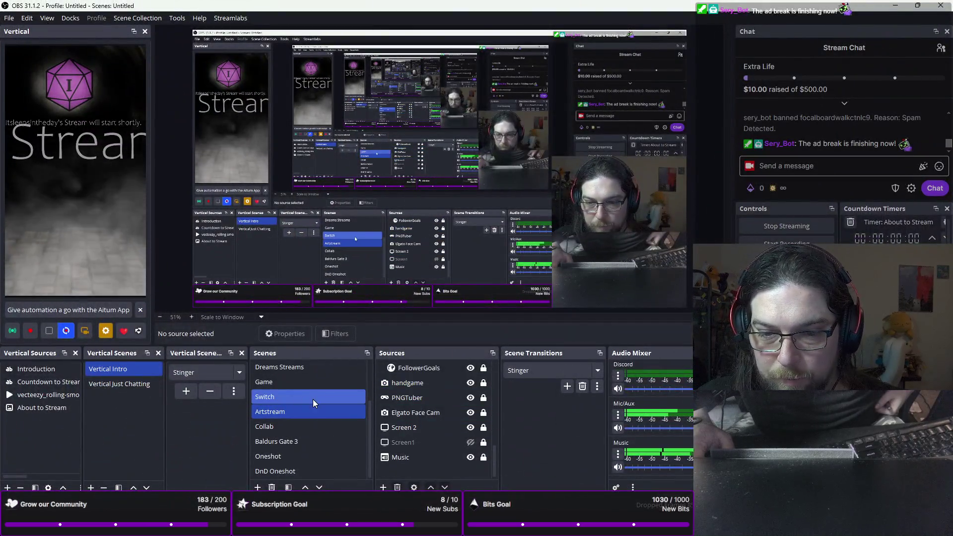
click(383, 488)
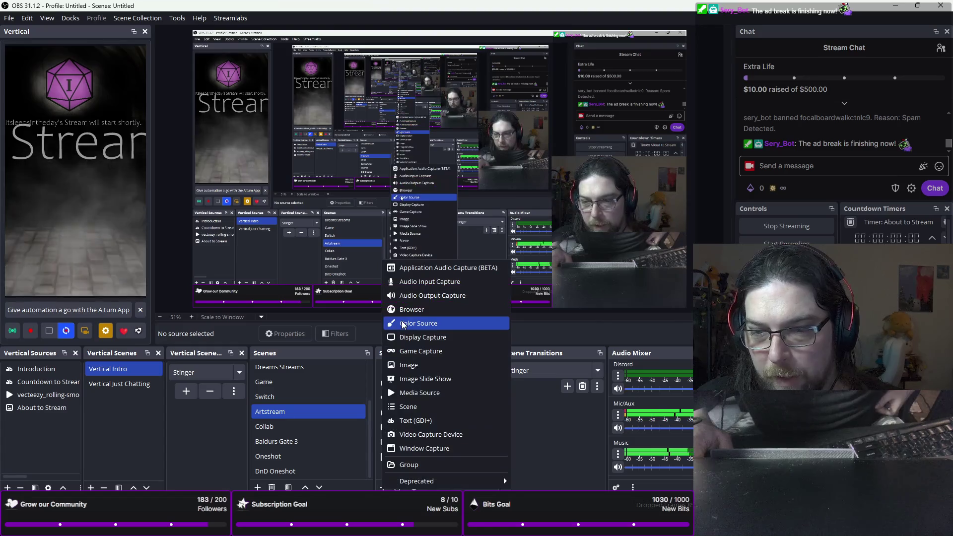
click(406, 422)
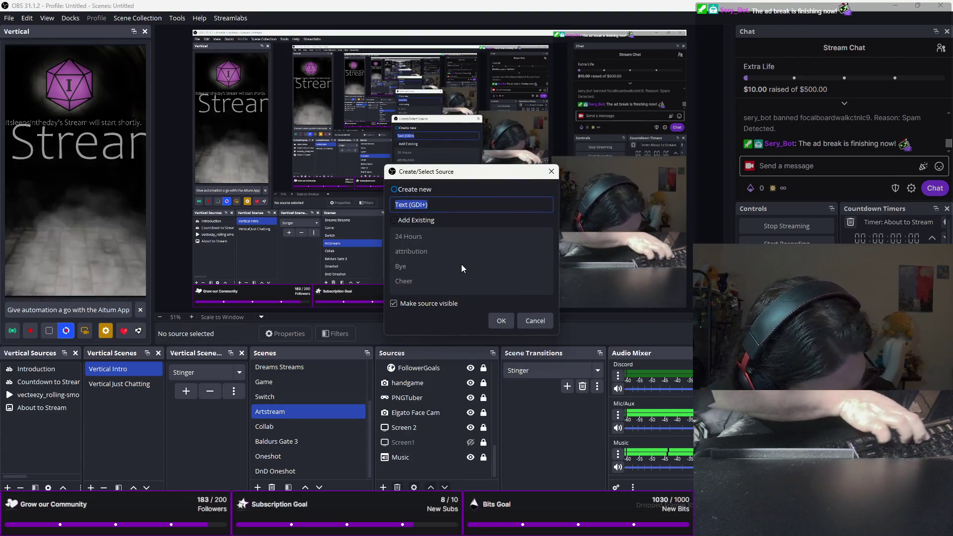
text(Lex C)
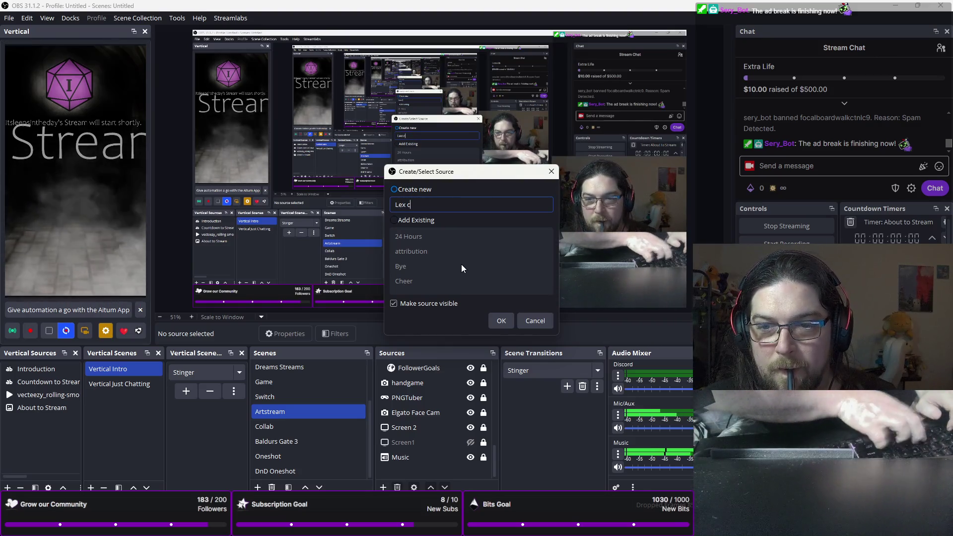
text(ount)
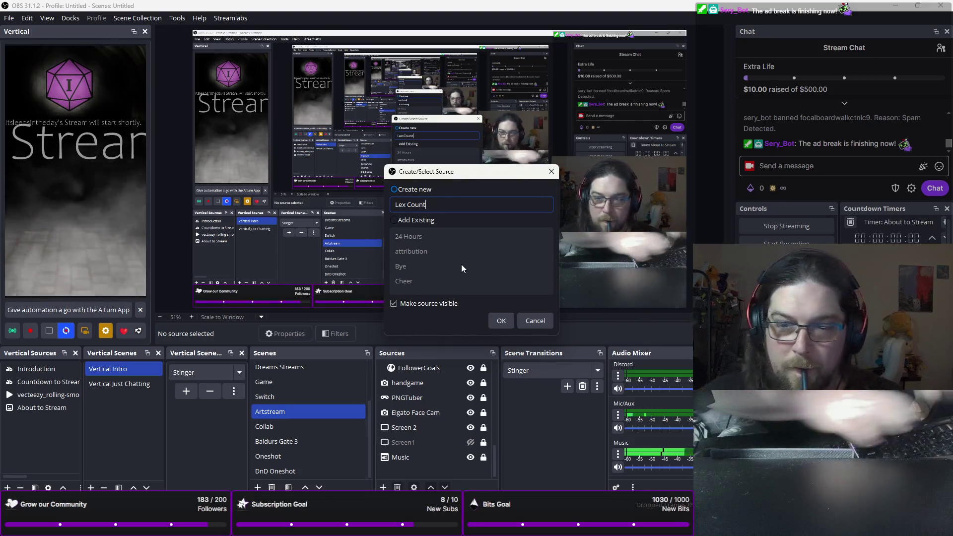
click(494, 321)
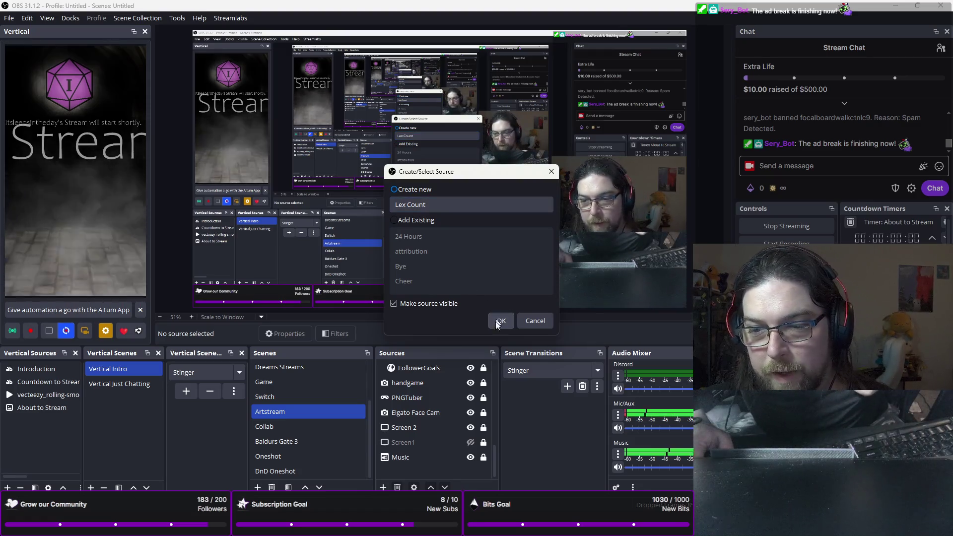
click(495, 321)
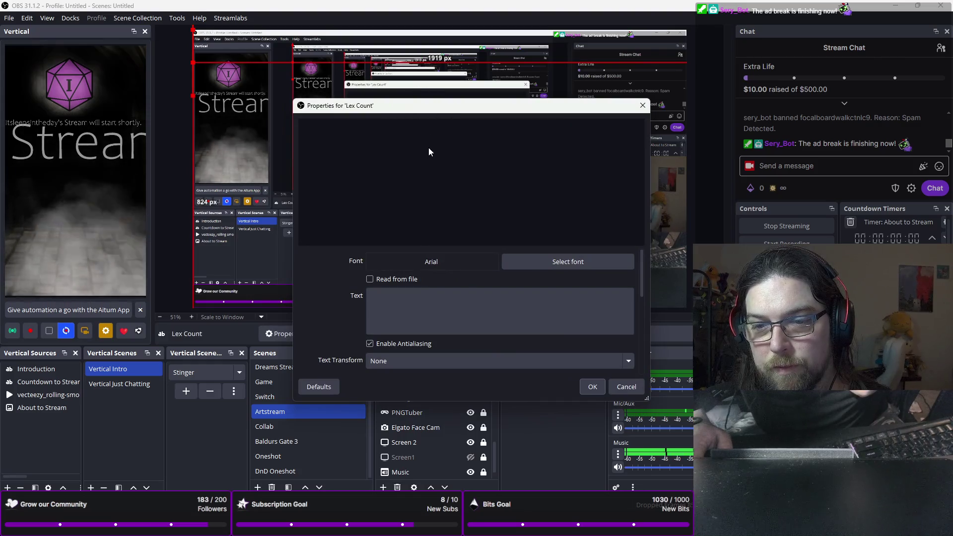
- Enable Read from file in the Lex Count text source properties
scroll(463, 263, down, 2)
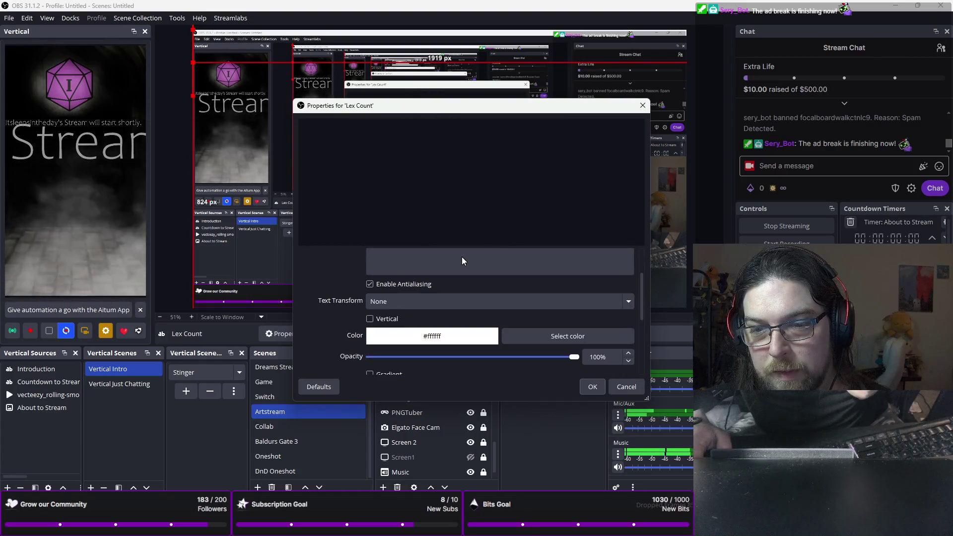
scroll(462, 258, down, 2)
scroll(461, 258, up, 2)
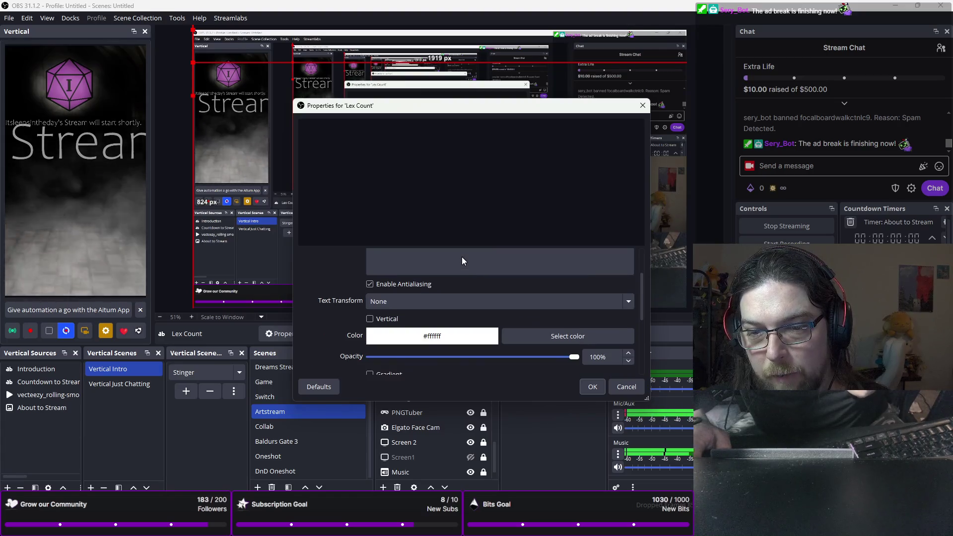
scroll(461, 257, down, 2)
scroll(461, 257, up, 1)
scroll(333, 308, down, 3)
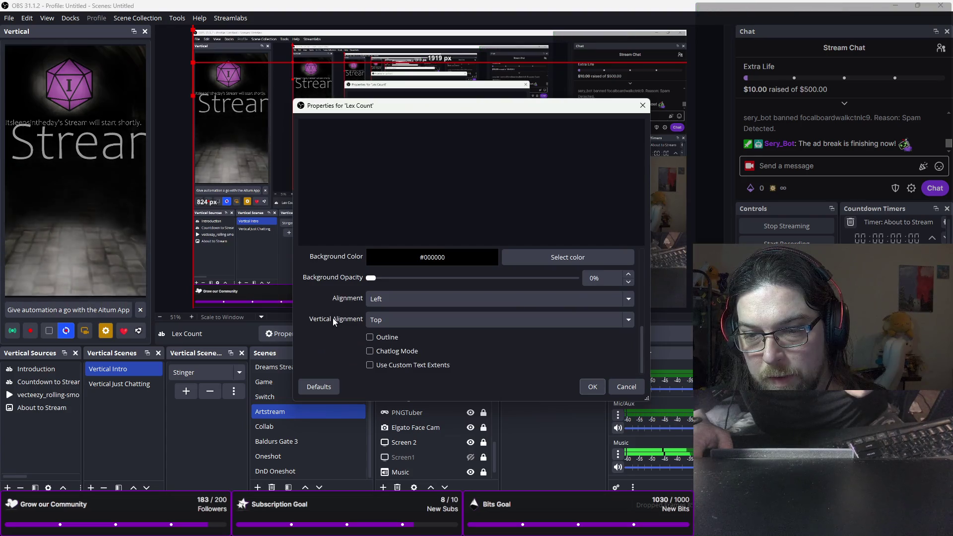
scroll(333, 320, up, 2)
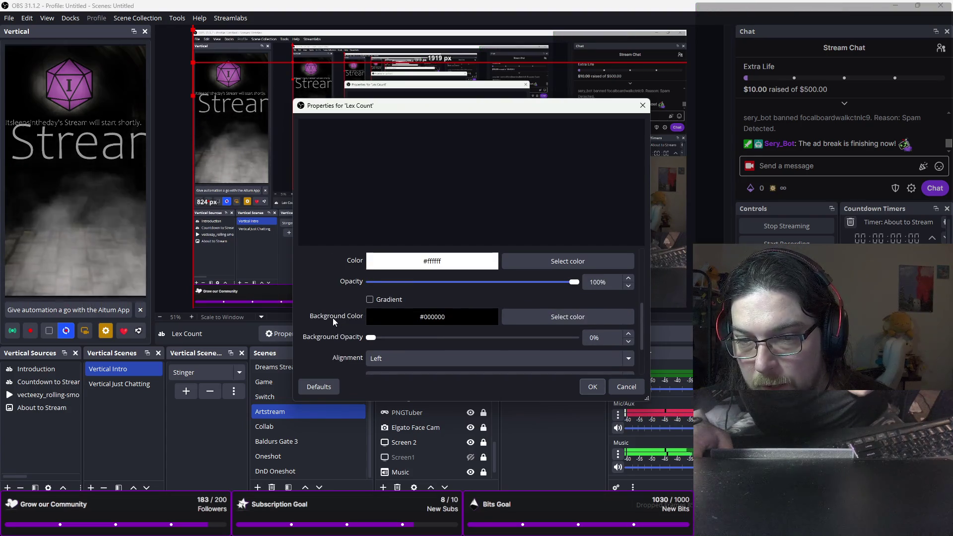
scroll(333, 317, up, 5)
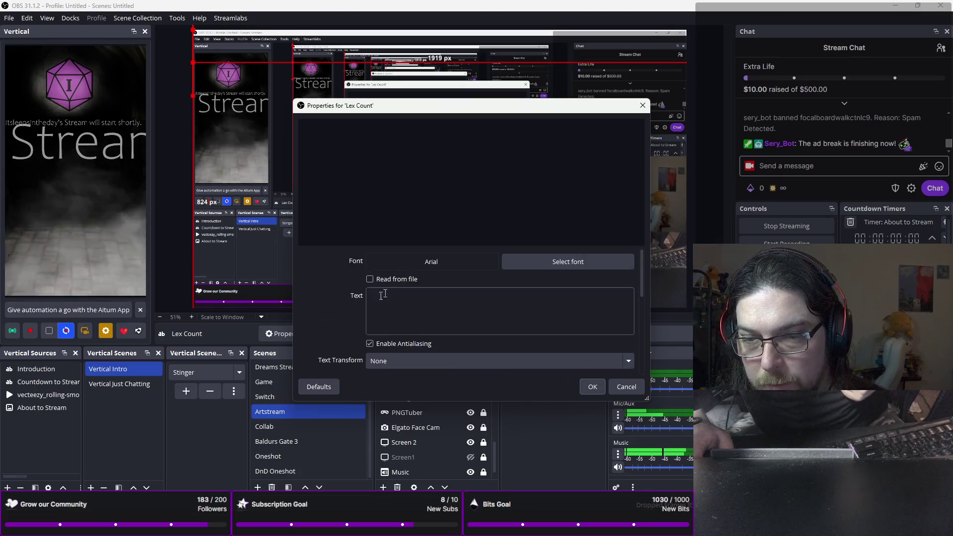
click(392, 279)
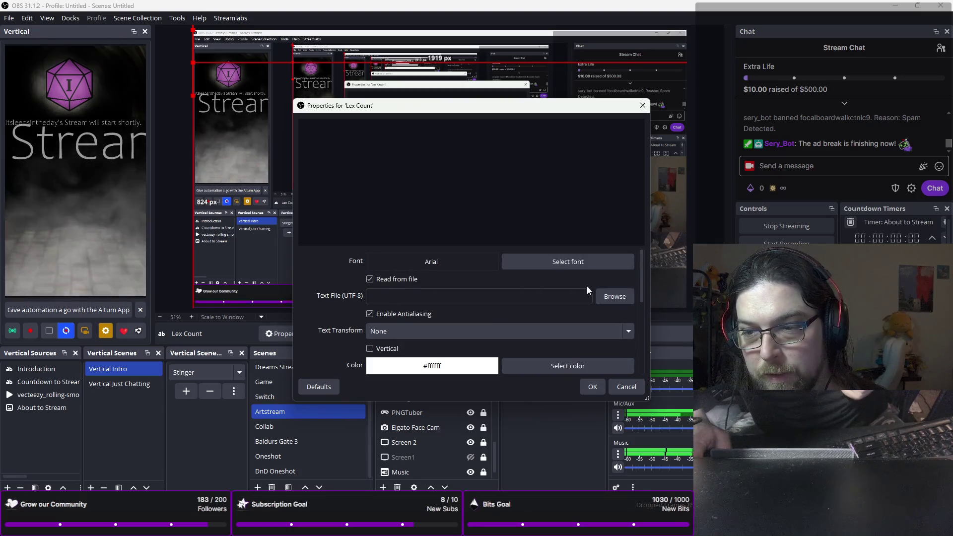
- Browse for the text file, search for 'deathcounter', then cancel the file picker
click(601, 297)
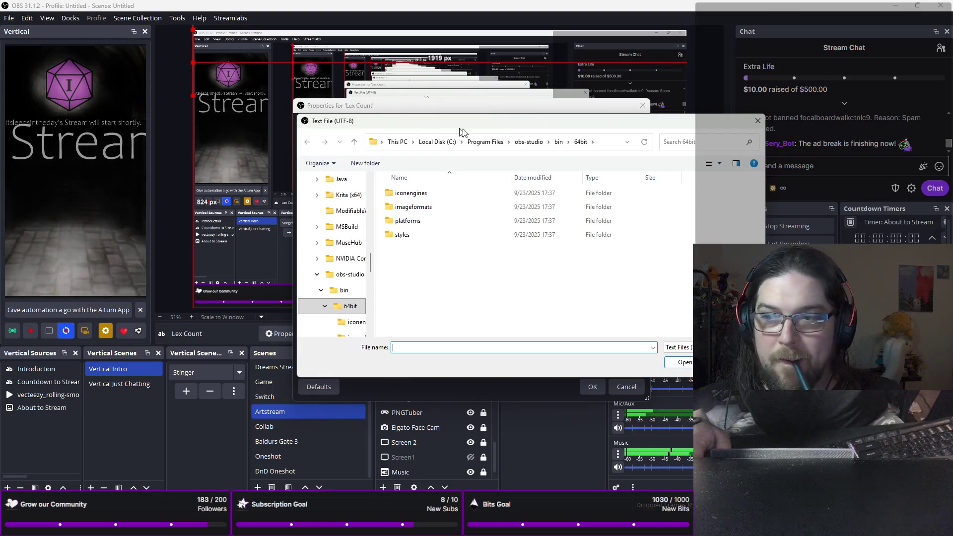
click(705, 142)
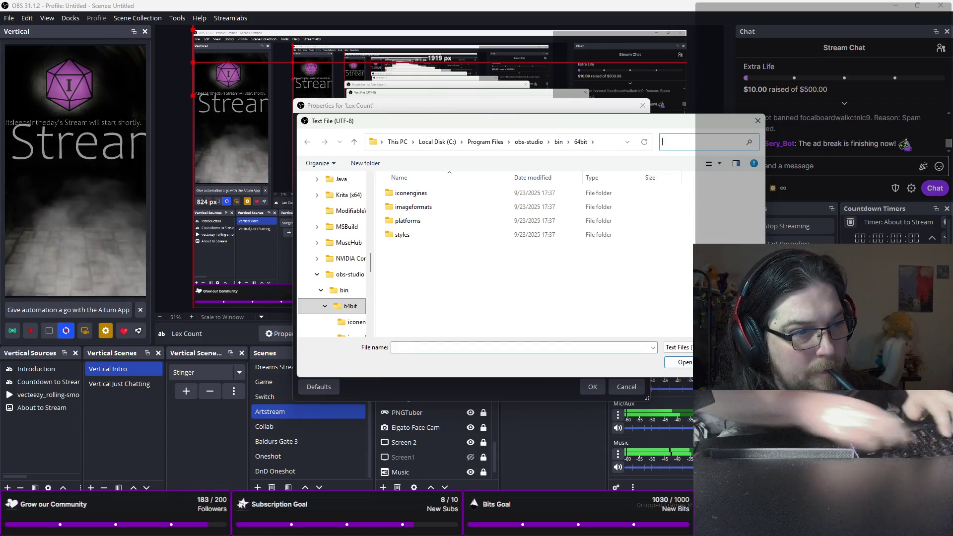
text(deathcou)
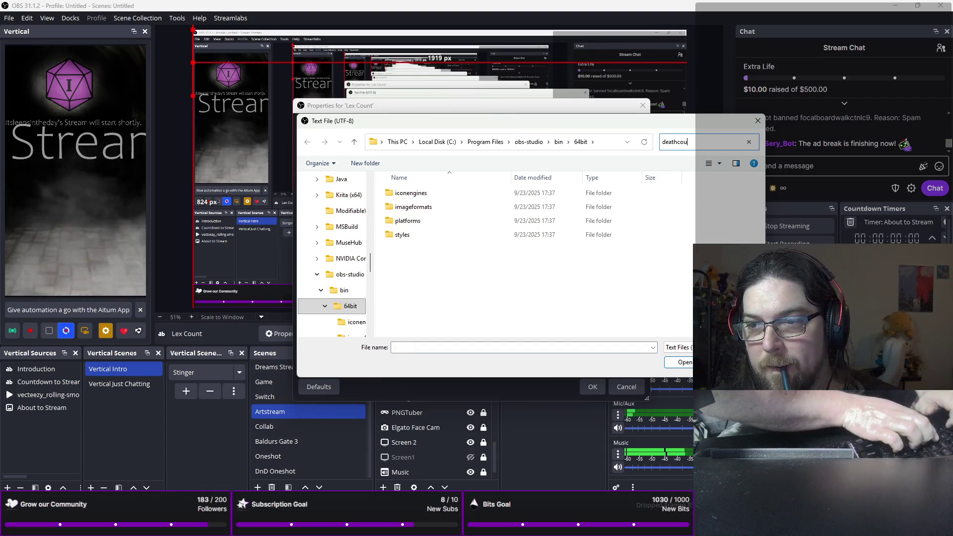
text(nter)
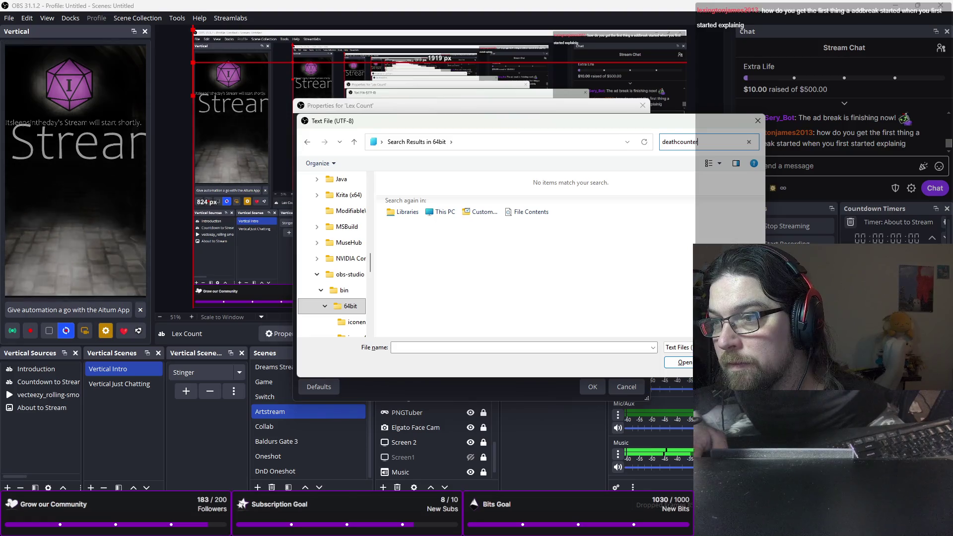
drag(658, 126, 547, 130)
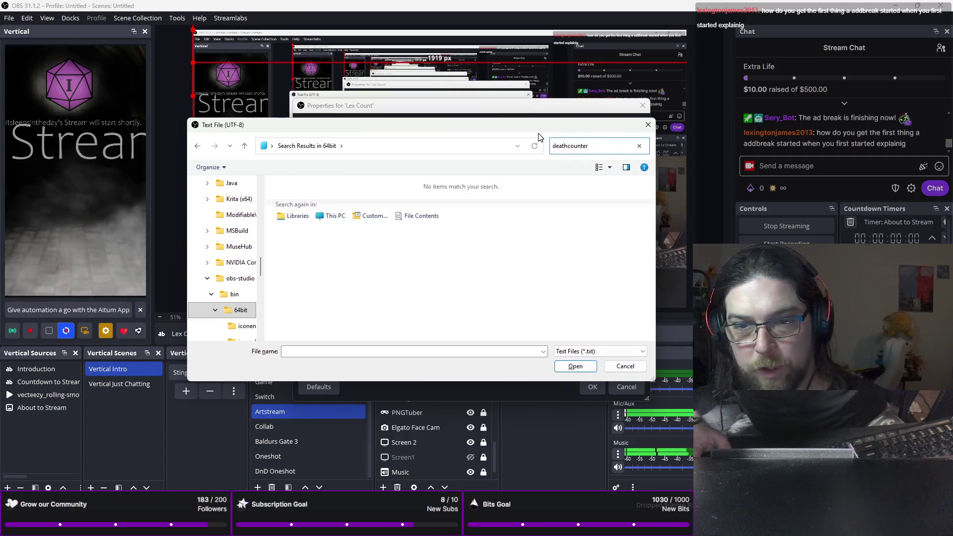
click(648, 125)
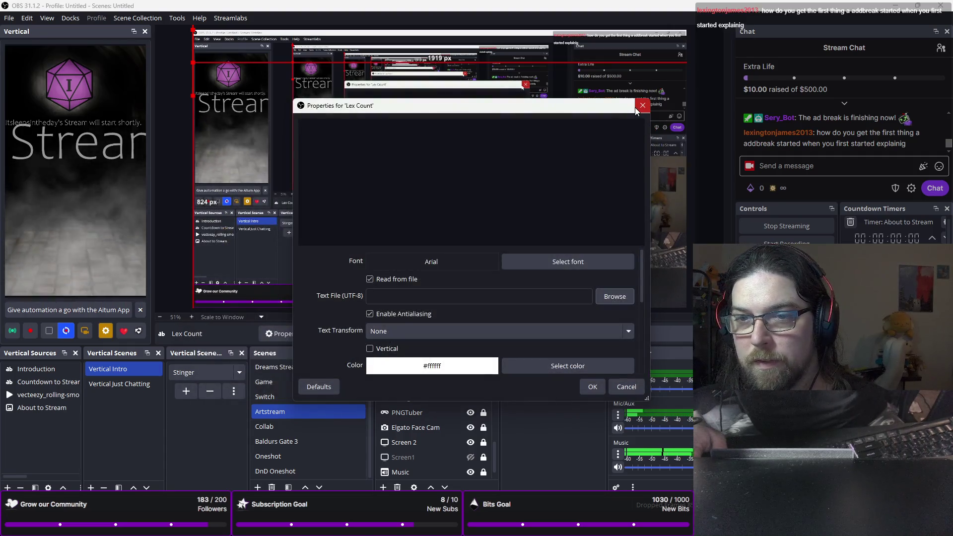
- Close the Lex Count properties discarding changes, and bring Deathcounter and Soundboard down over the preview
click(637, 108)
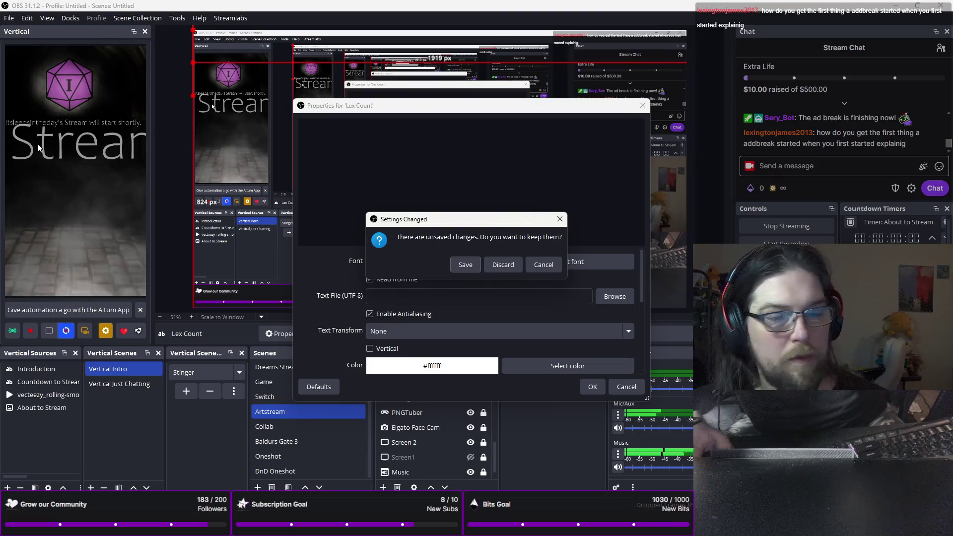
click(501, 260)
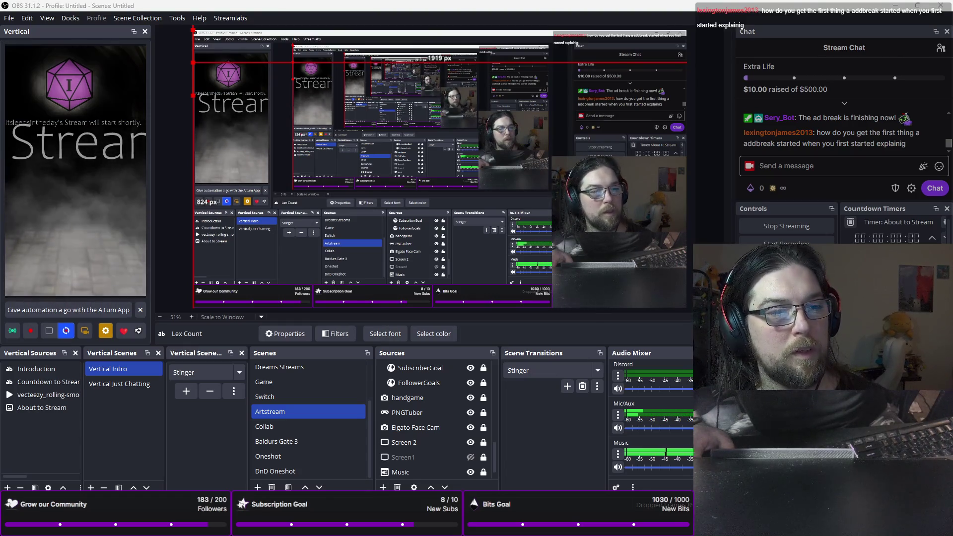
key(alt+Tab)
drag(448, 50, 454, 167)
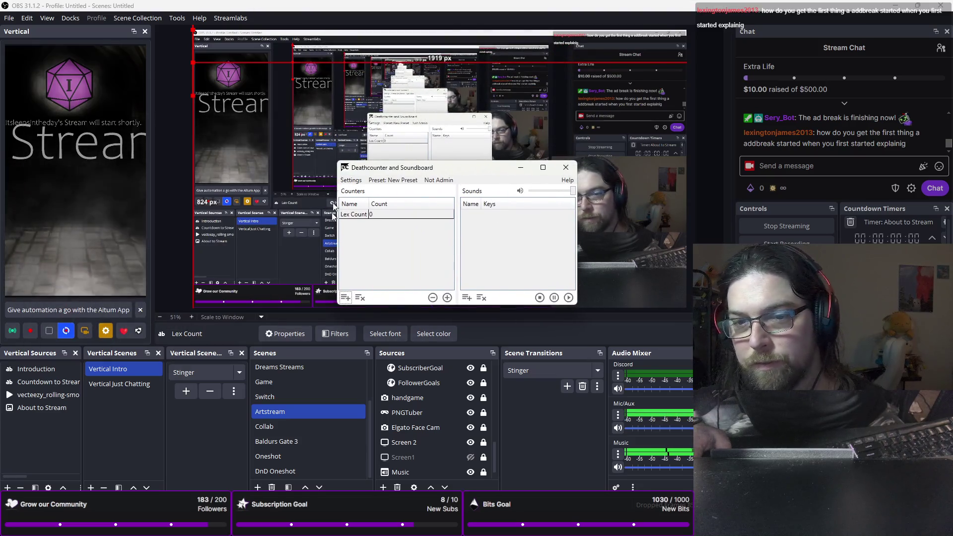
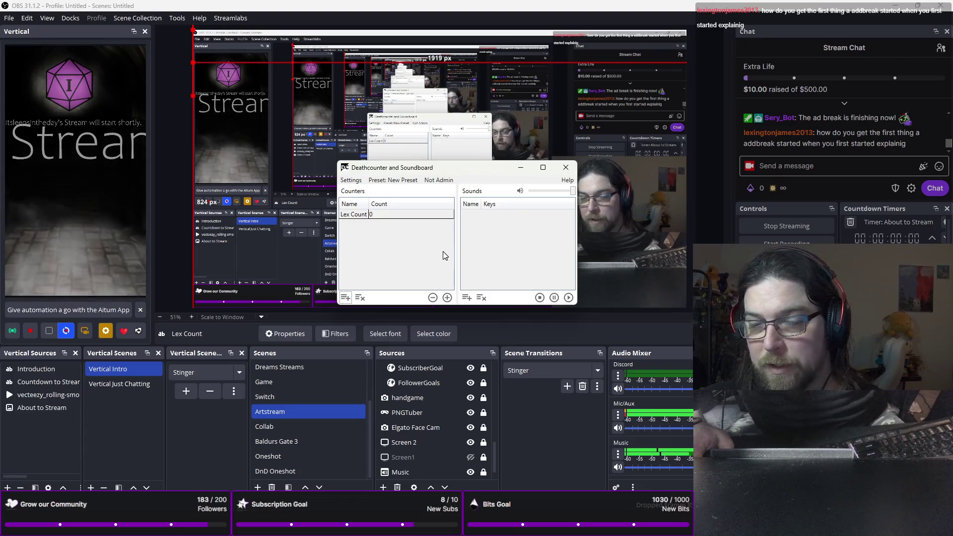
- Open and close the counter app's settings, then start a blank new counter form
click(358, 183)
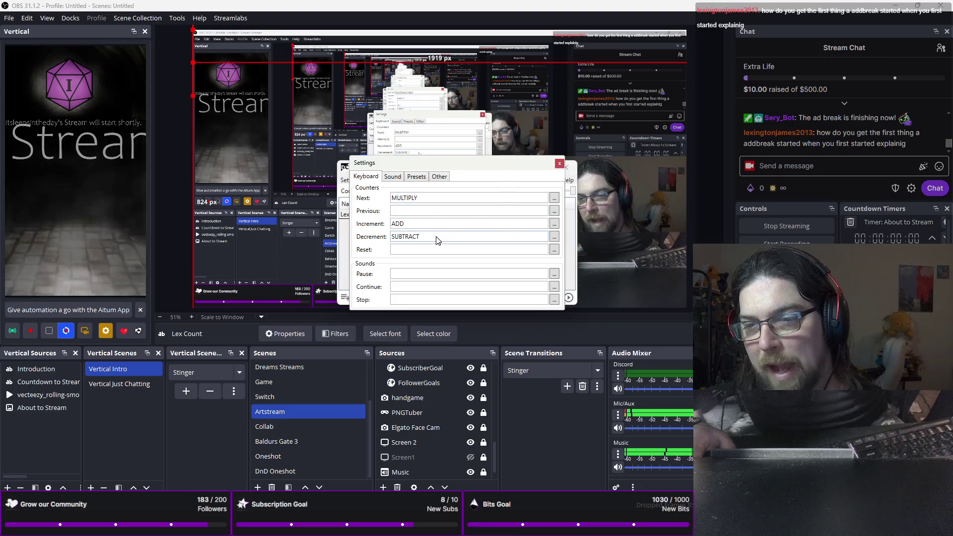
click(558, 165)
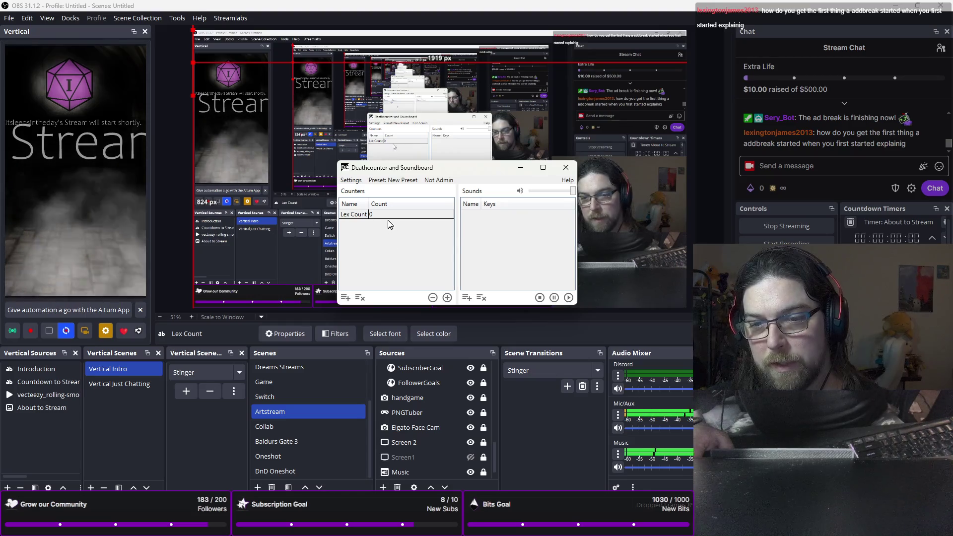
click(345, 299)
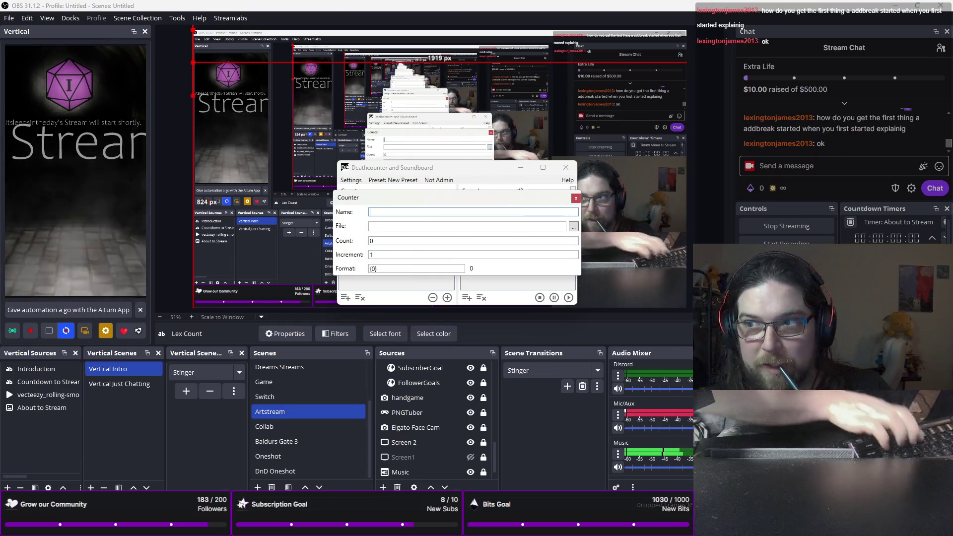
- Name the new counter 'Lex Count' and delete the old Lex Count file from its folder
text(Lex)
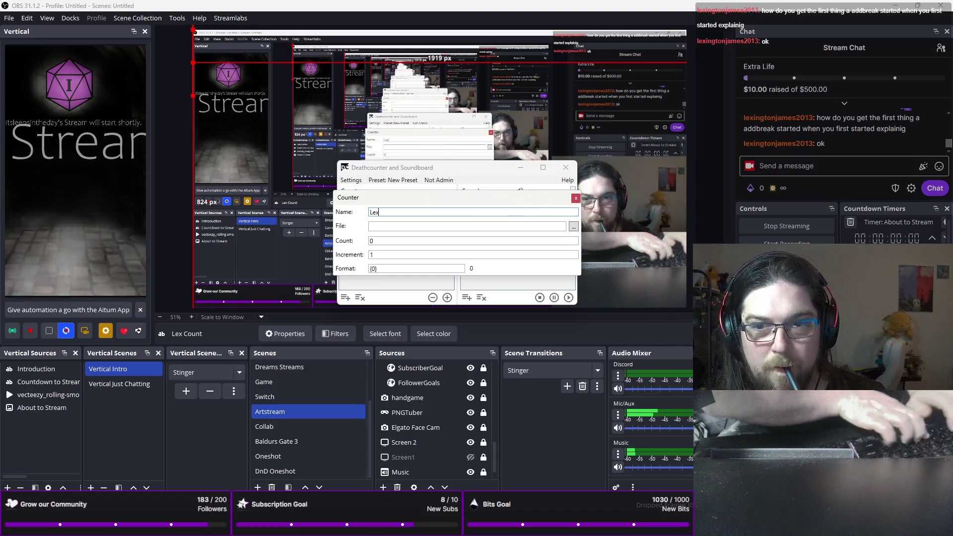
text( Count)
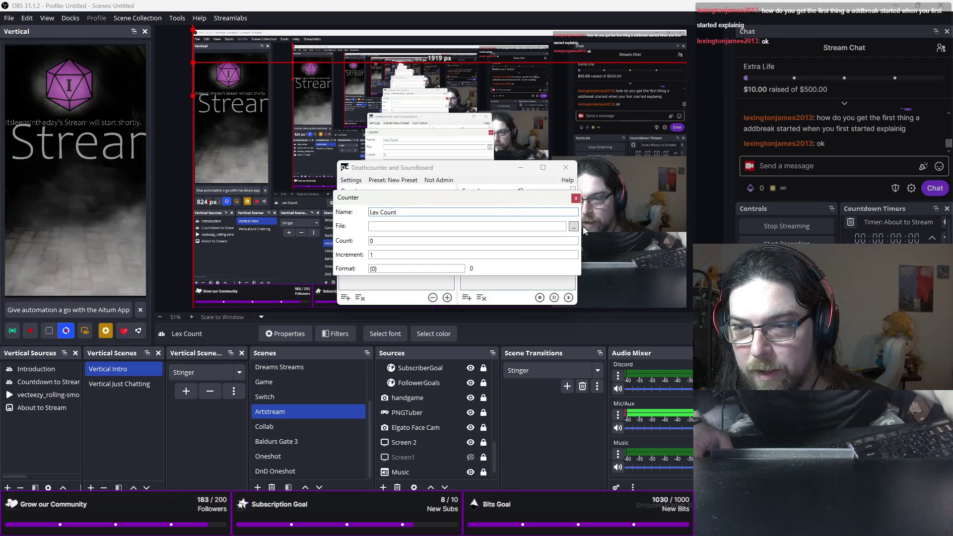
click(575, 226)
click(463, 324)
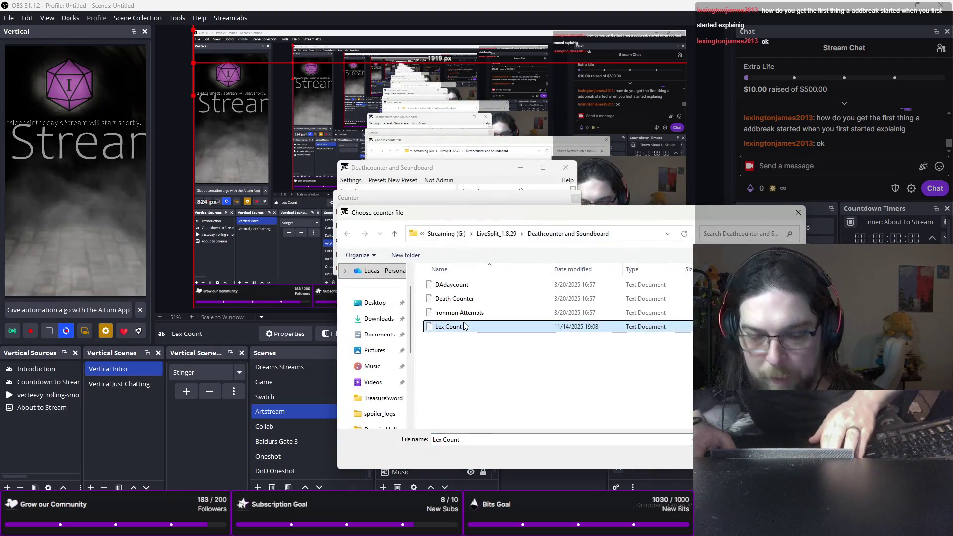
key(Delete)
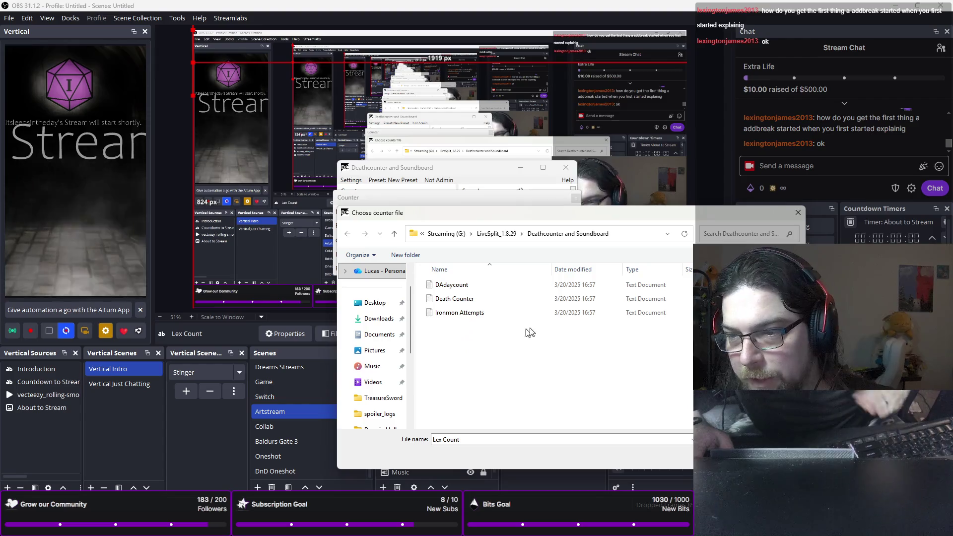
- Create a new text document named Lex Count, link it to the counter, and save the counter
right_click(484, 356)
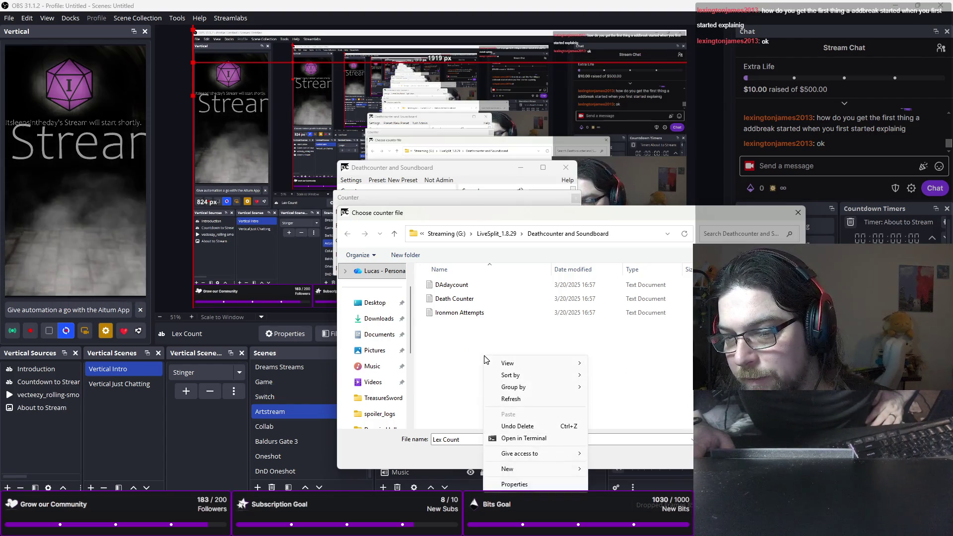
mouse_move(539, 467)
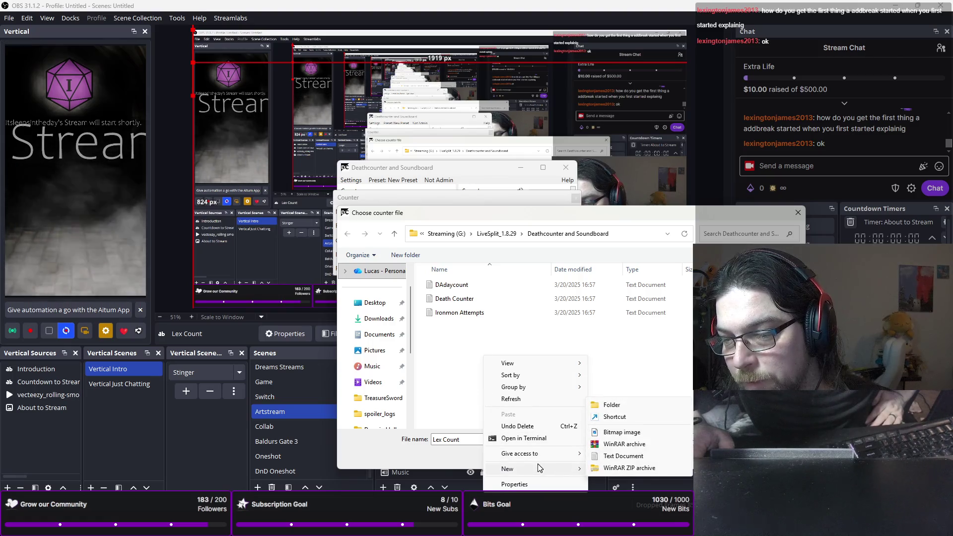
click(614, 456)
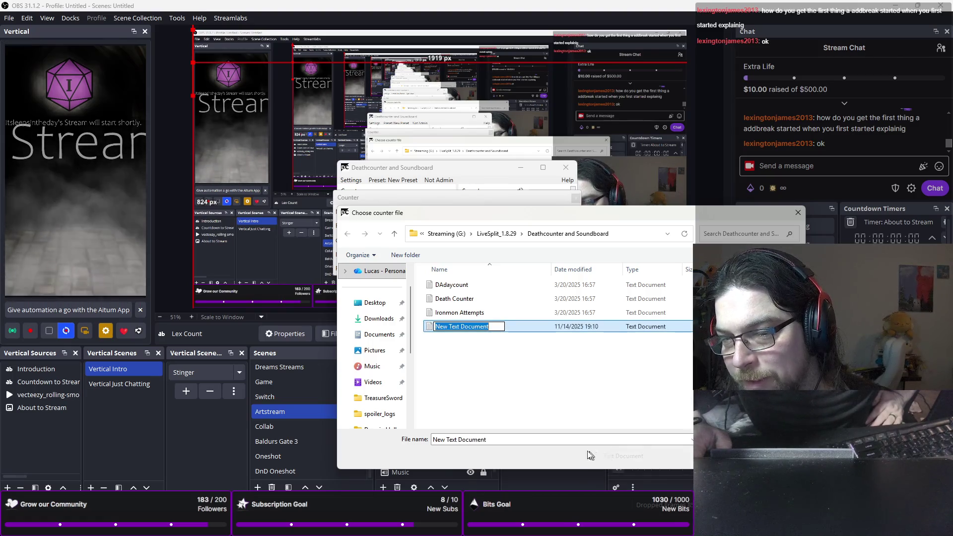
text(Lex Count)
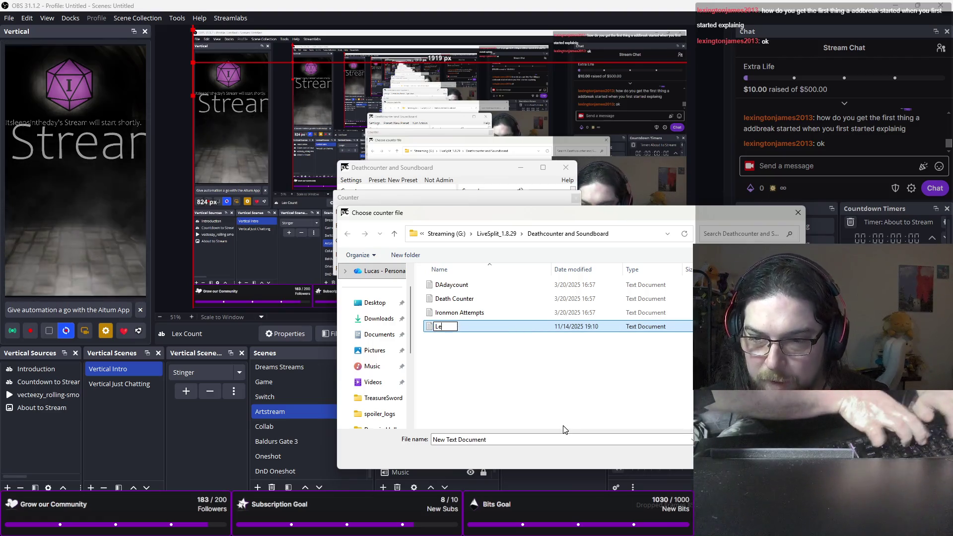
key(Return)
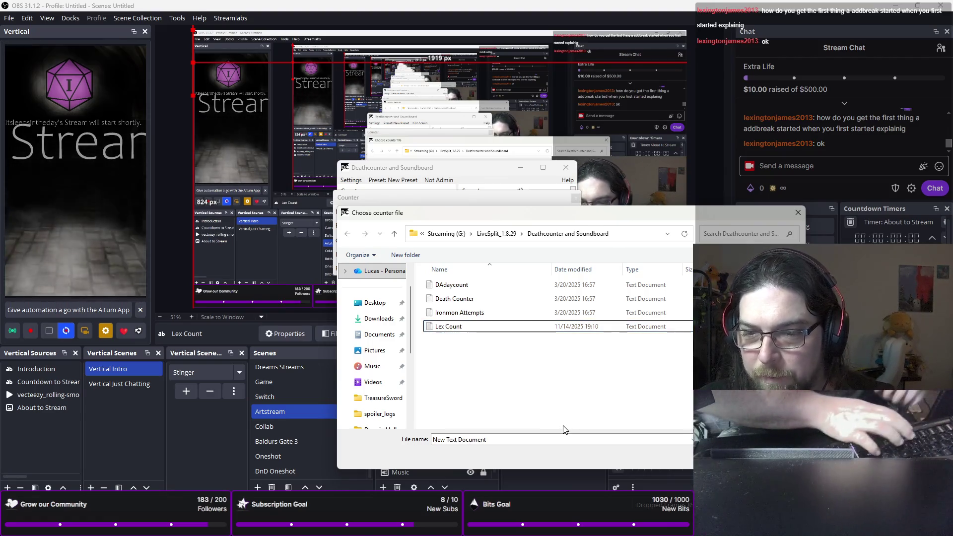
double_click(490, 331)
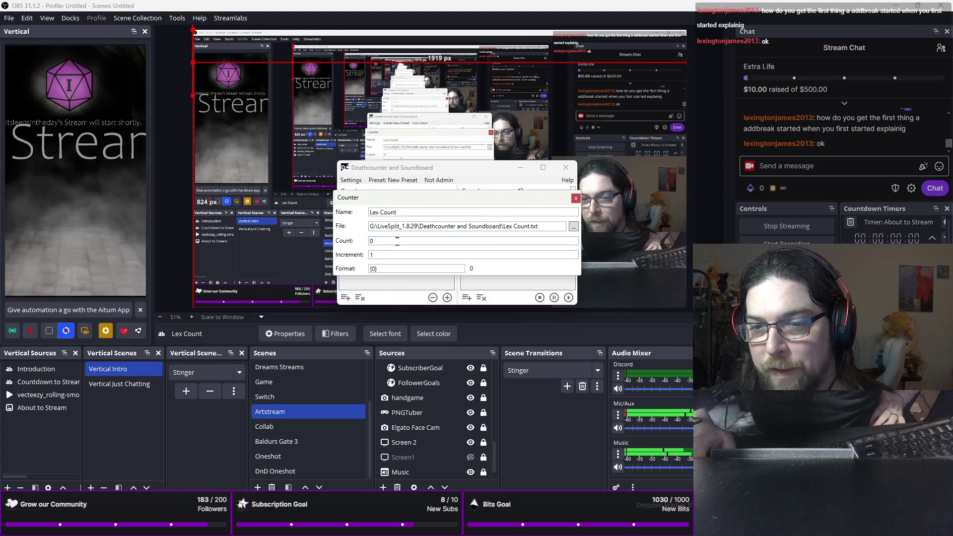
click(576, 198)
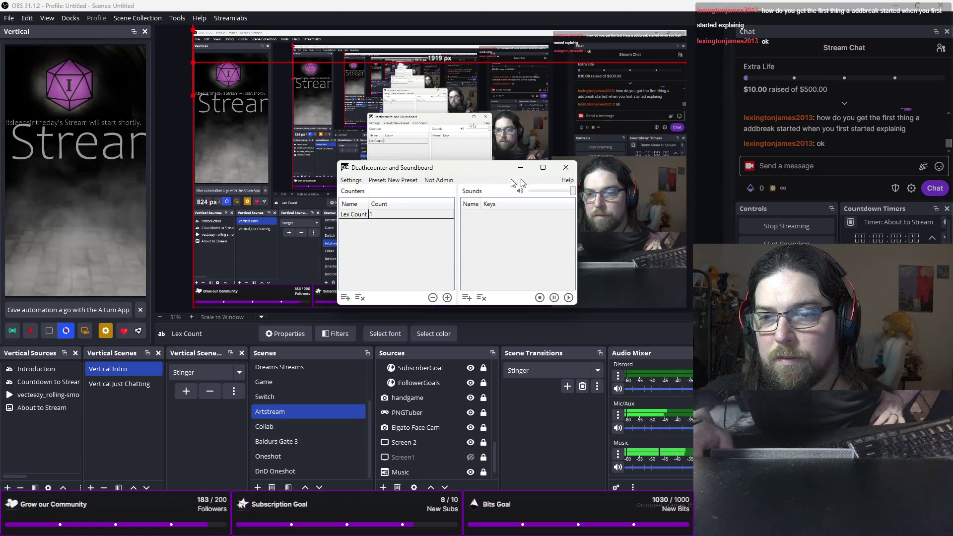
- Move the counter window aside and open the Lex Count text source's properties in OBS
mouse_move(474, 169)
mouse_down()
mouse_move(129, 223)
mouse_move(0, 226)
mouse_up()
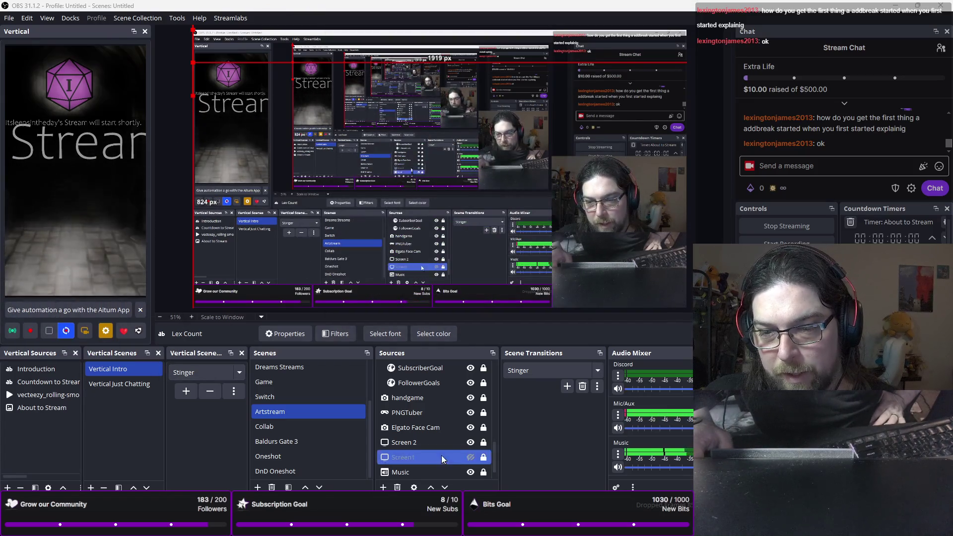
scroll(461, 409, up, 5)
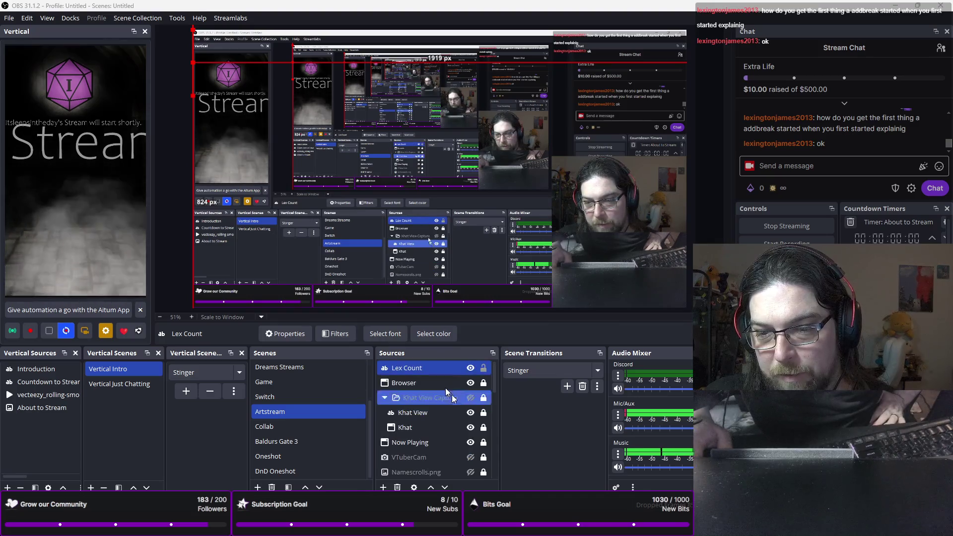
double_click(427, 366)
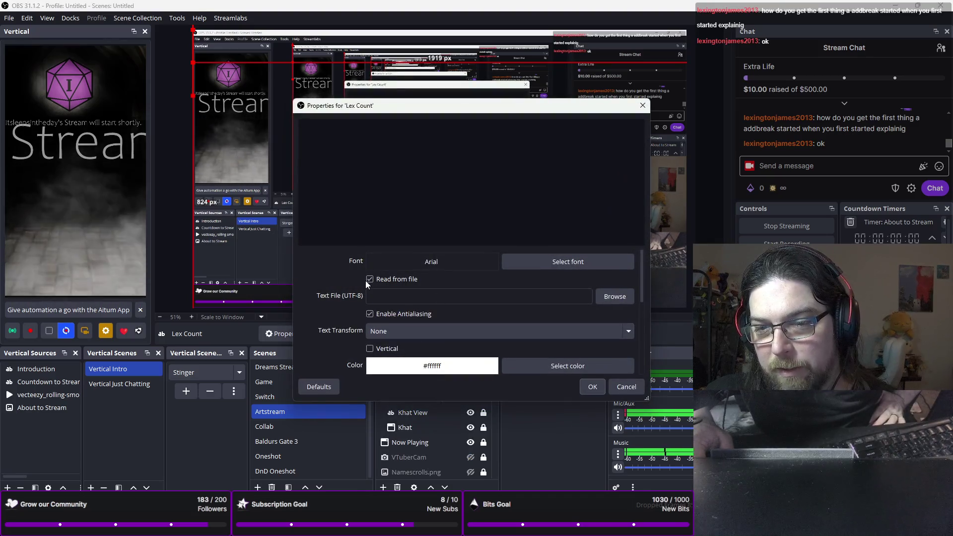
- Browse for a source text file, search for 'livesplit', then cancel the browser
click(612, 302)
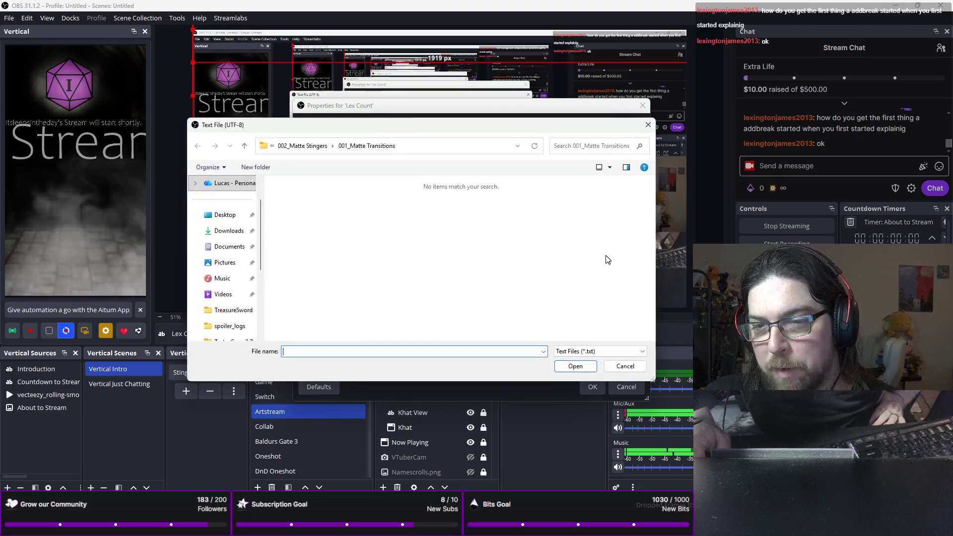
click(559, 146)
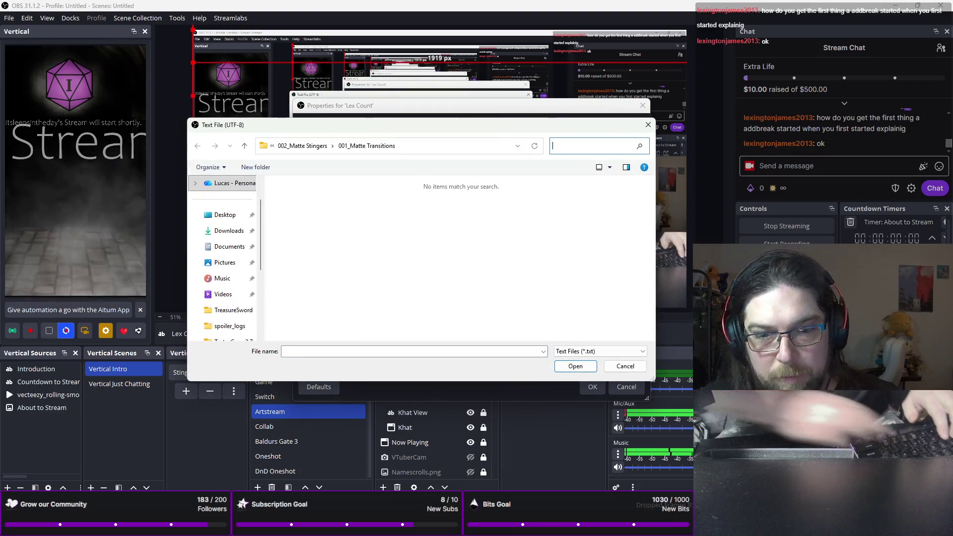
text(lel)
key(BackSpace)
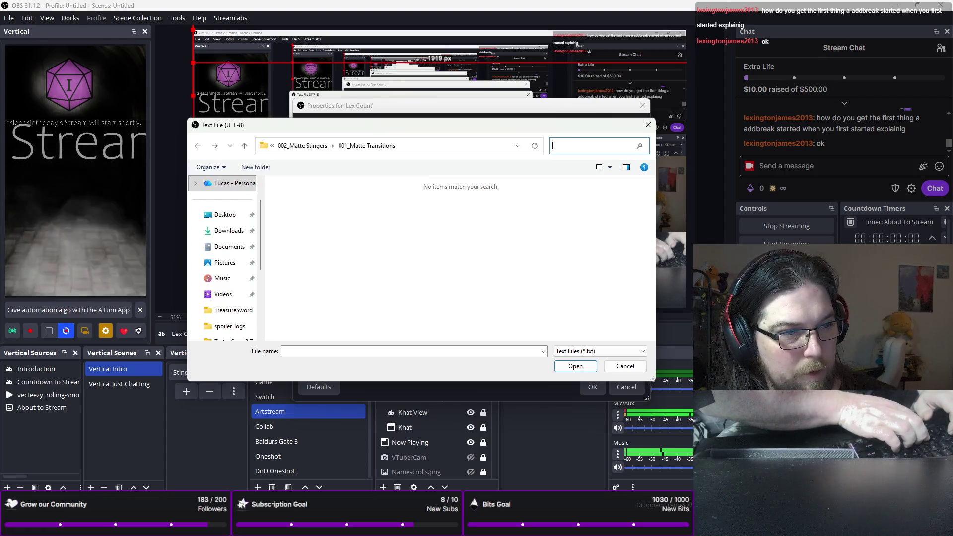
key(BackSpace)
text(live)
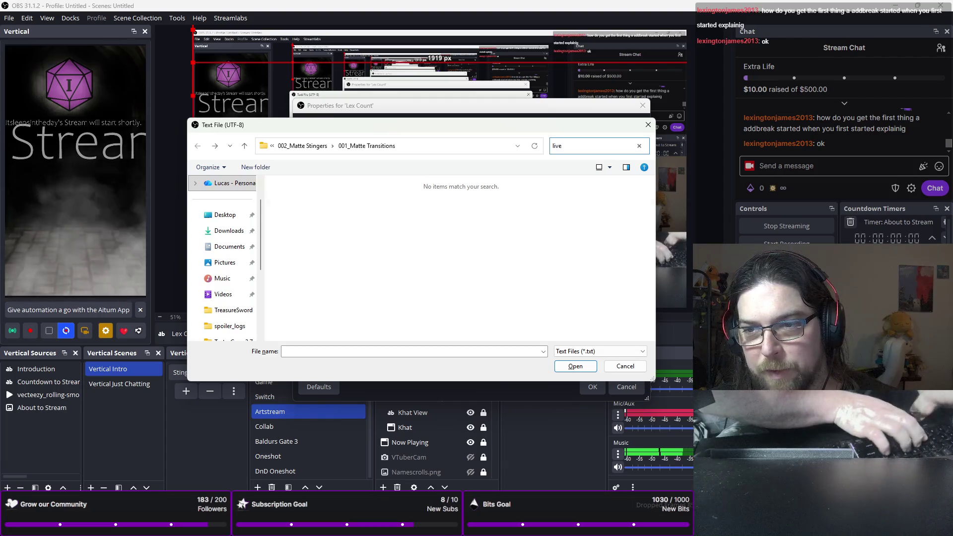
text(split)
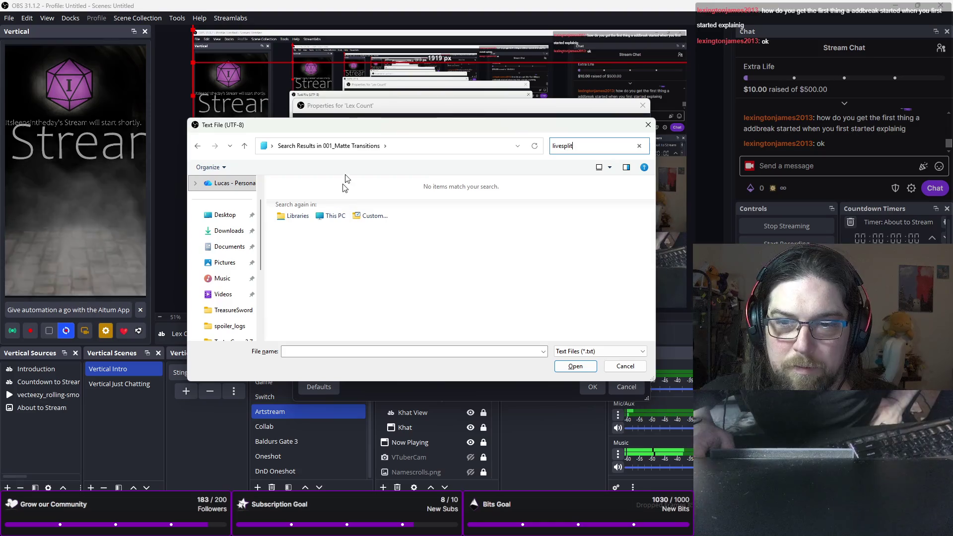
key(Escape)
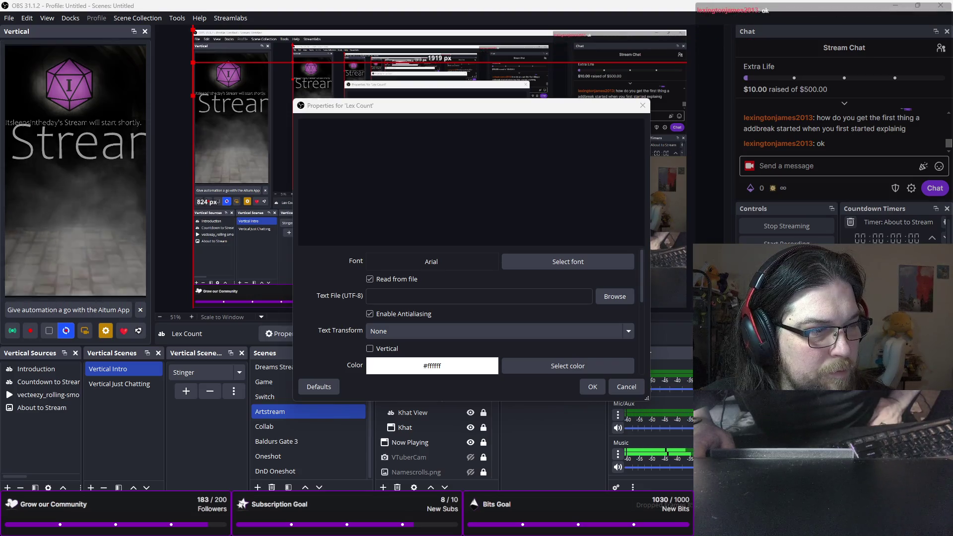
- Pick Lex Count.txt from the Deathcounter and Soundboard folder as the source's text file
click(614, 296)
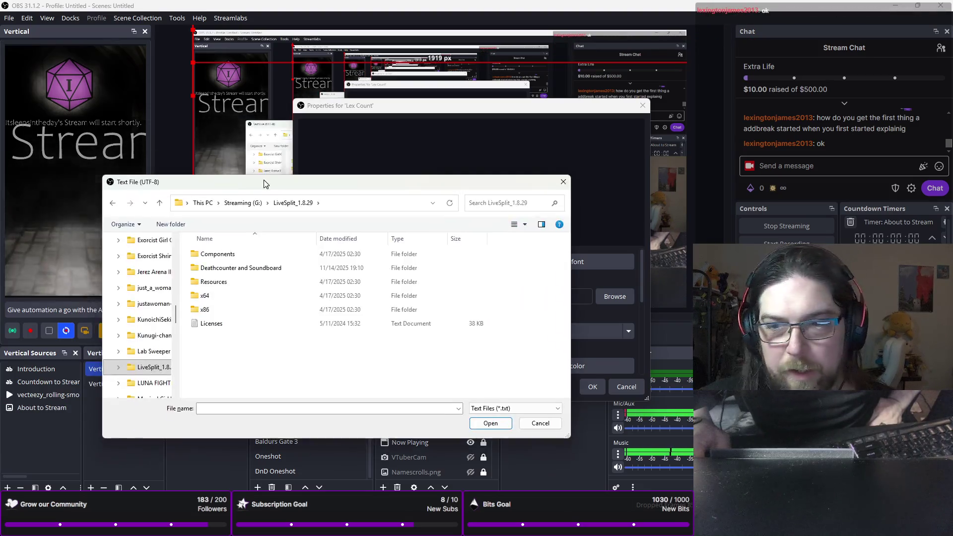
double_click(337, 221)
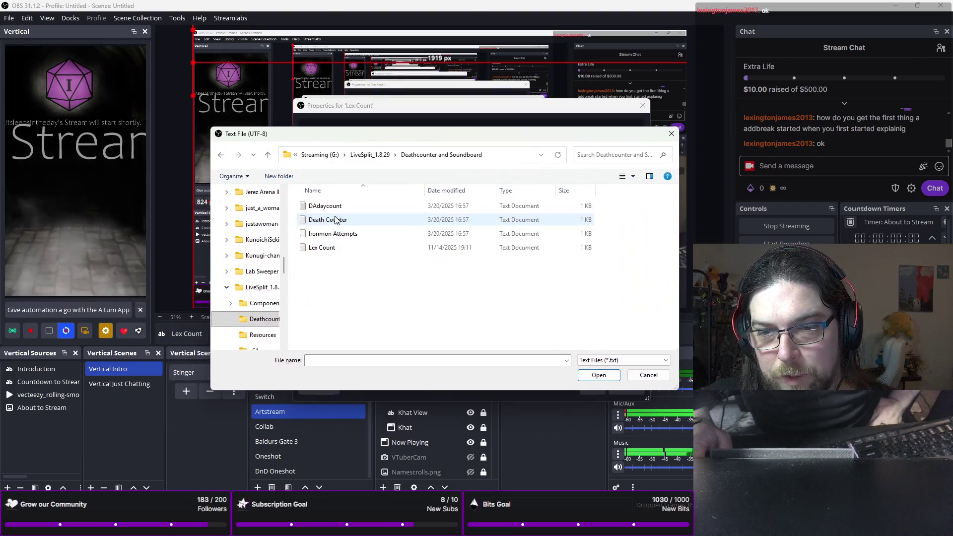
double_click(337, 251)
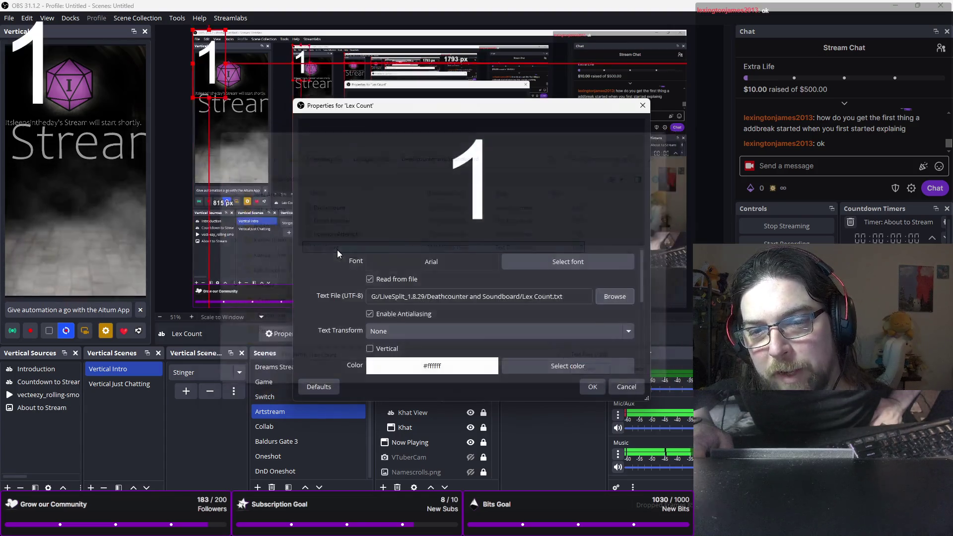
- Confirm the text source and drag the Lex Count number to mid-preview
click(592, 387)
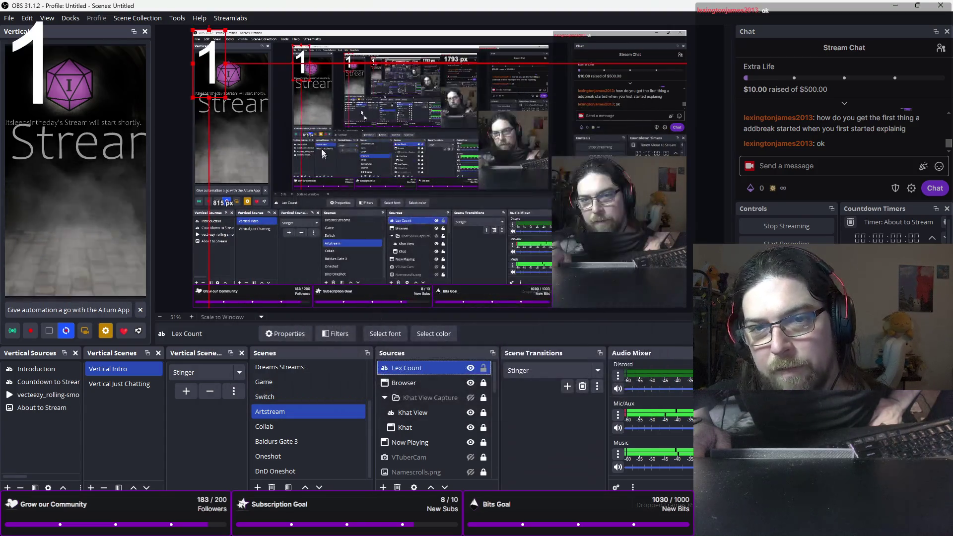
mouse_move(222, 74)
mouse_down()
mouse_move(392, 168)
mouse_move(345, 168)
mouse_up()
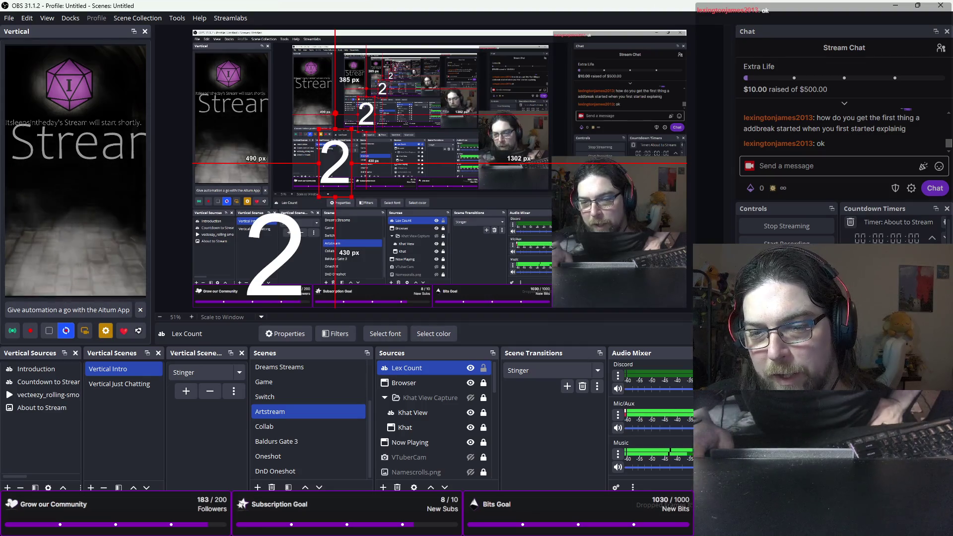
click(385, 333)
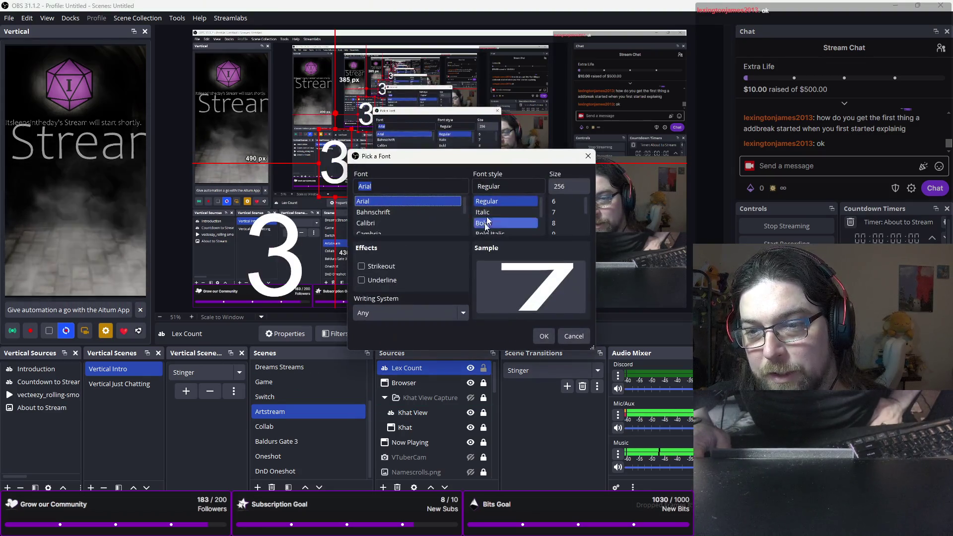
click(544, 336)
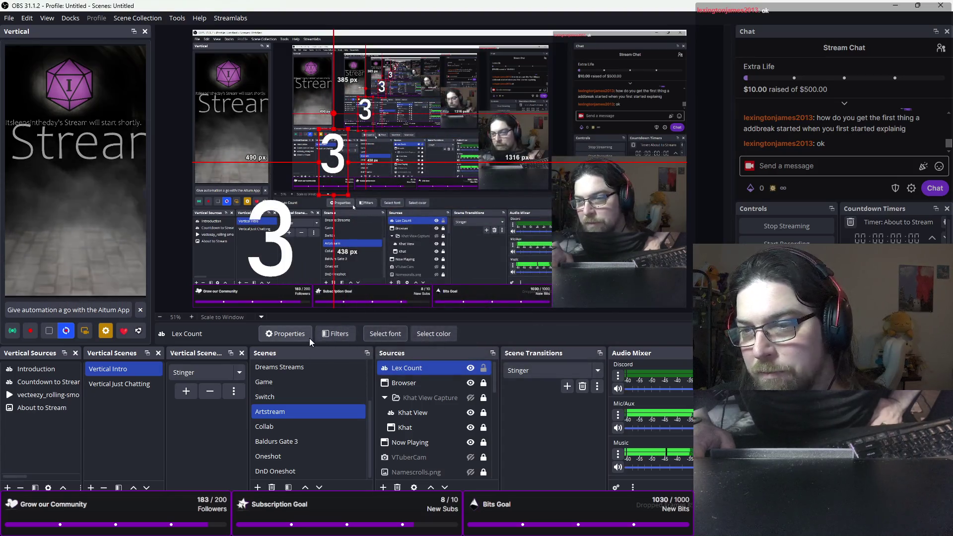
- Check and dismiss the font and colour settings, then close the Deathcounter window
click(376, 332)
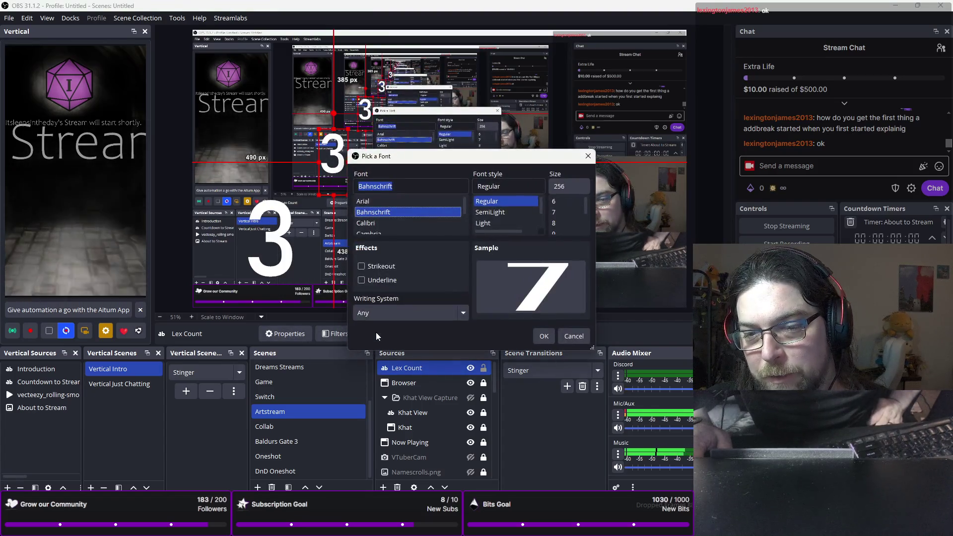
click(574, 336)
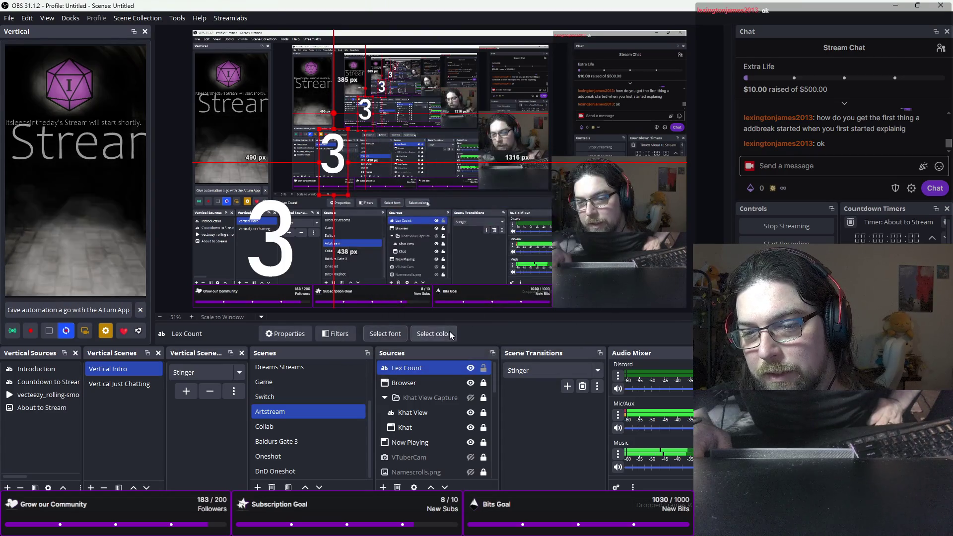
click(451, 334)
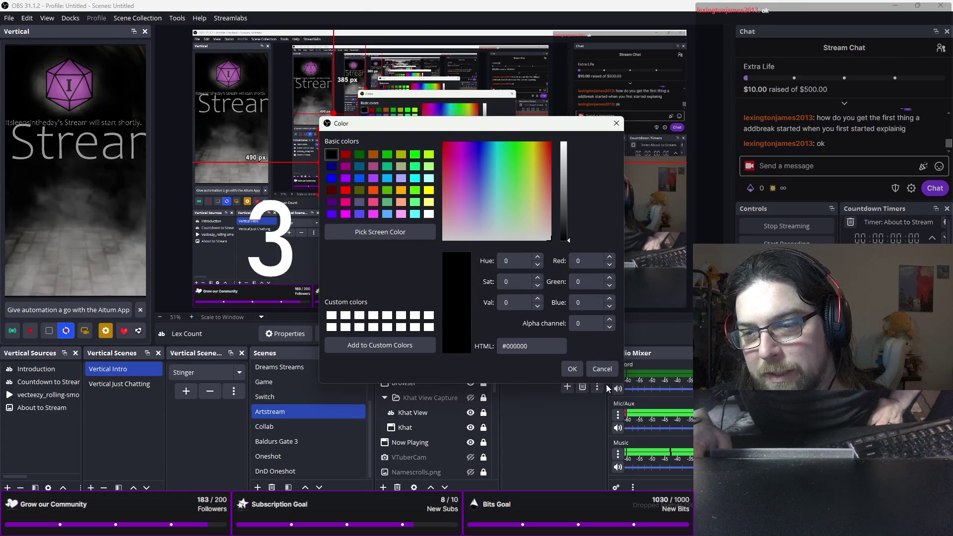
click(591, 369)
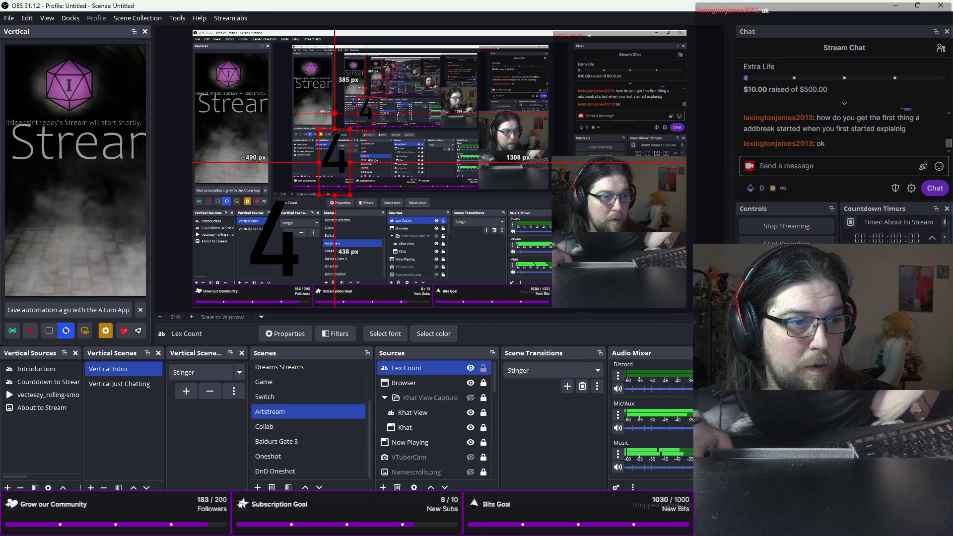
key(alt+Tab)
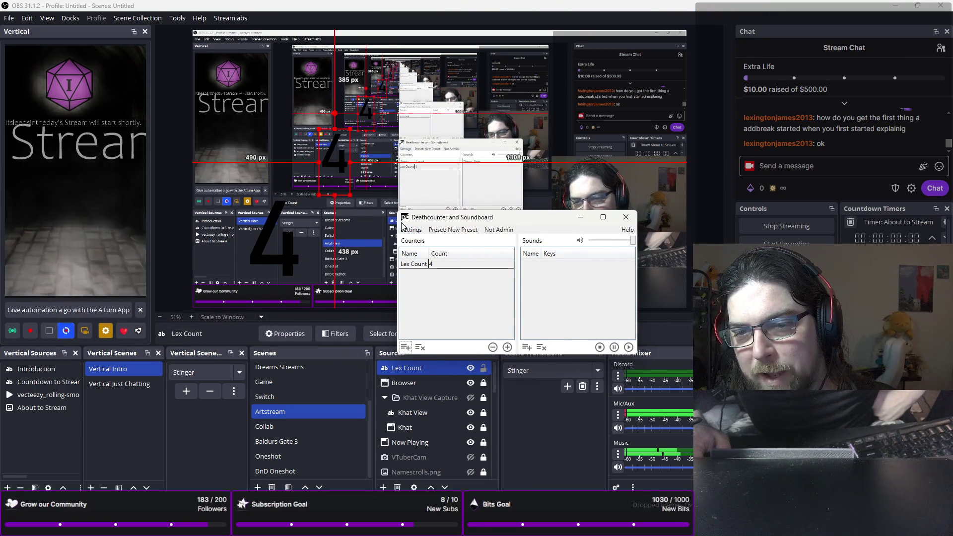
click(624, 222)
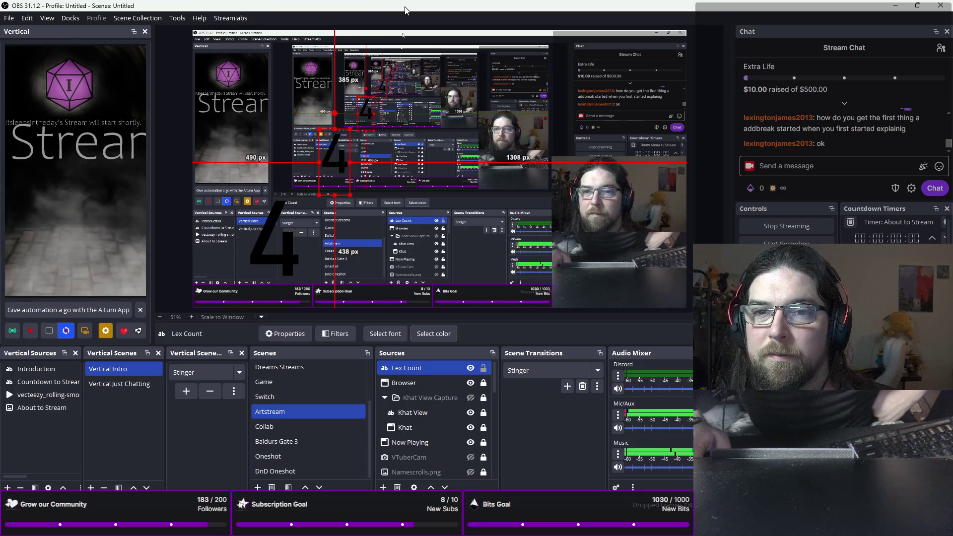
- Return to Krita, close the file explorer, and frame the face and collar
key(alt+Tab)
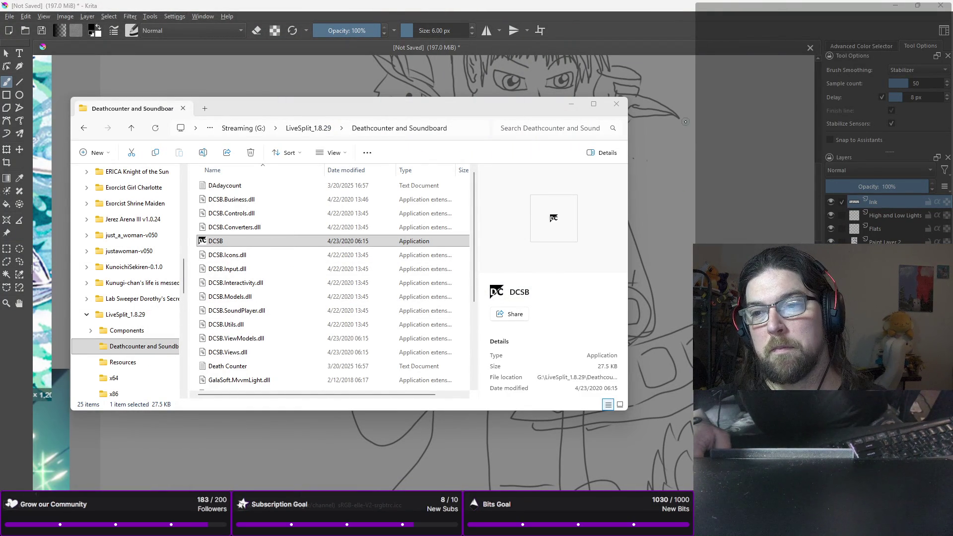
click(616, 104)
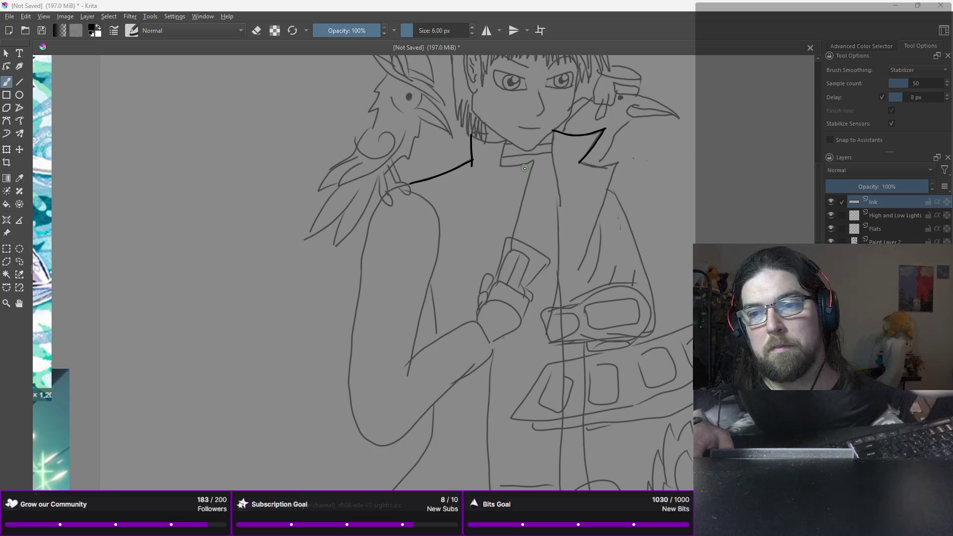
scroll(525, 169, down, 1)
scroll(524, 168, down, 1)
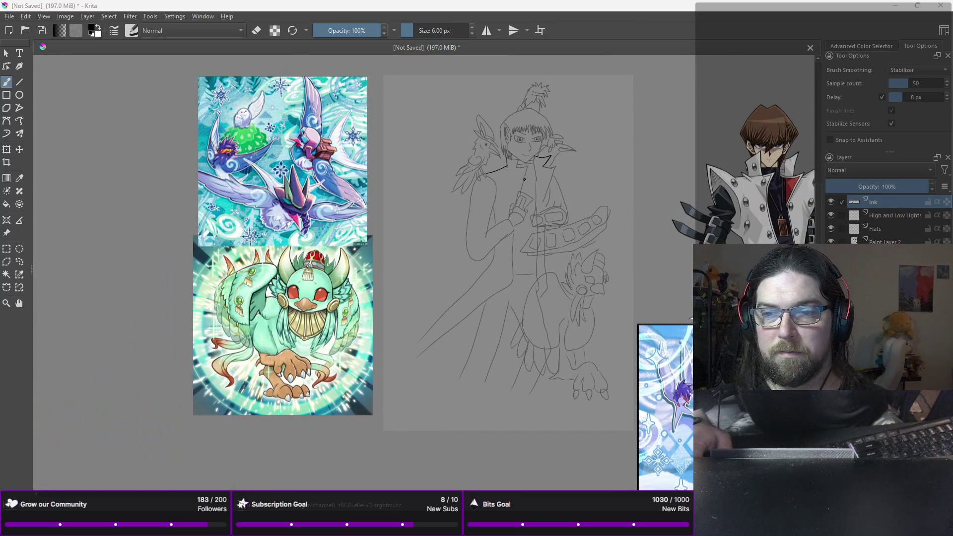
scroll(425, 193, up, 3)
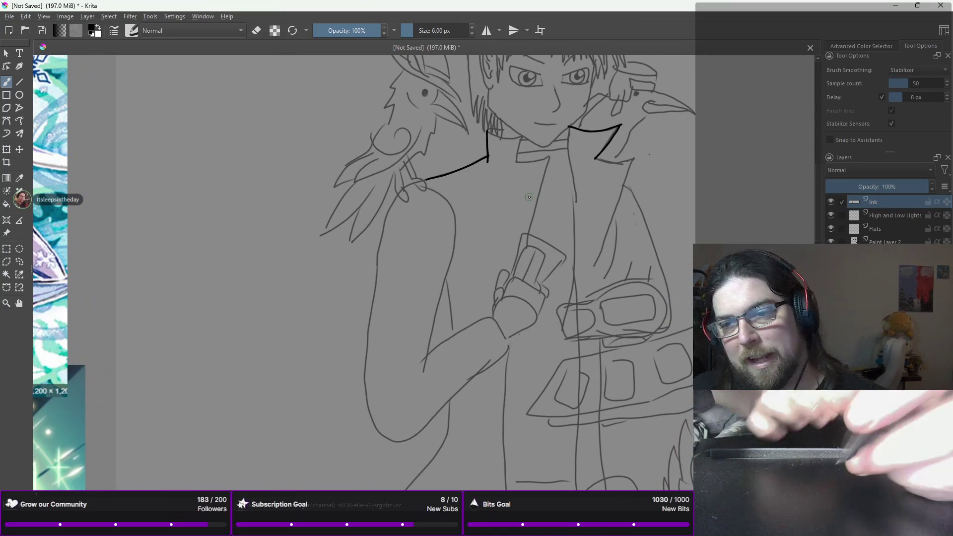
drag(528, 123, 497, 175)
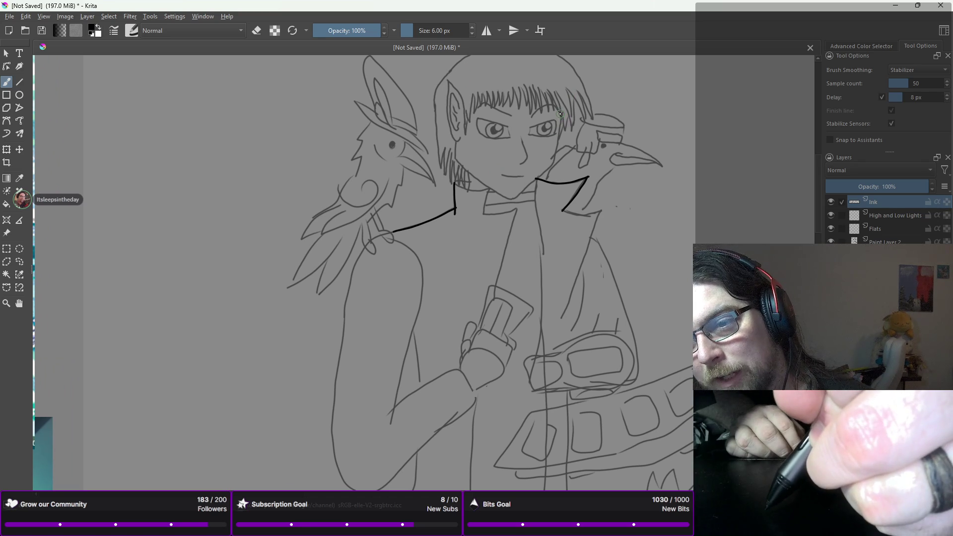
- Ink the right jawline down to the collar, undoing several misplaced strokes
drag(561, 115, 556, 150)
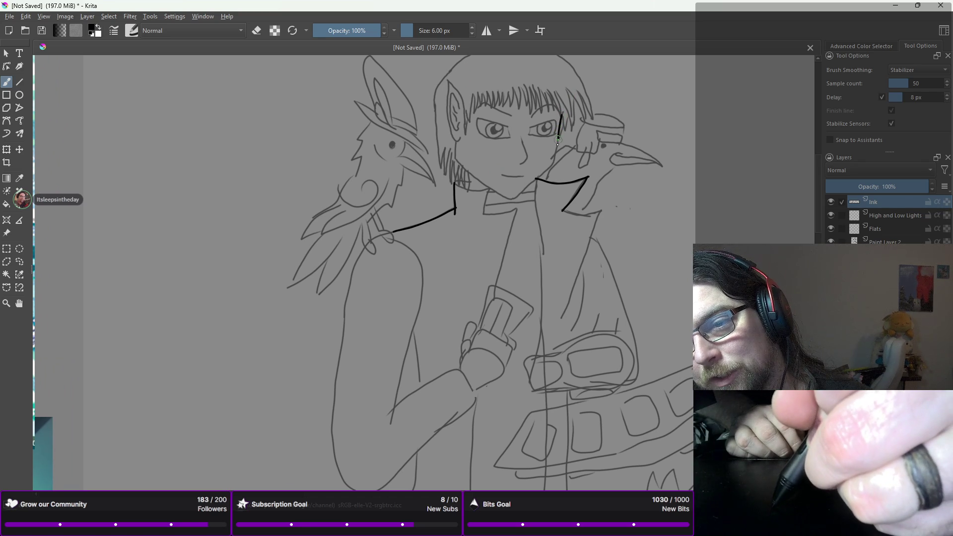
key(ctrl+z)
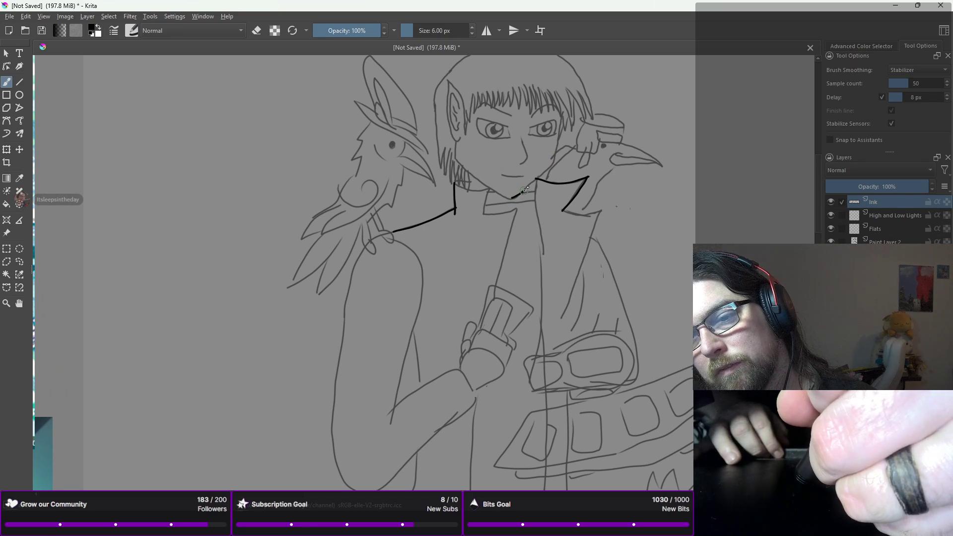
drag(518, 197, 555, 161)
key(ctrl+z)
mouse_move(514, 199)
mouse_down()
mouse_move(554, 163)
mouse_move(560, 123)
mouse_up()
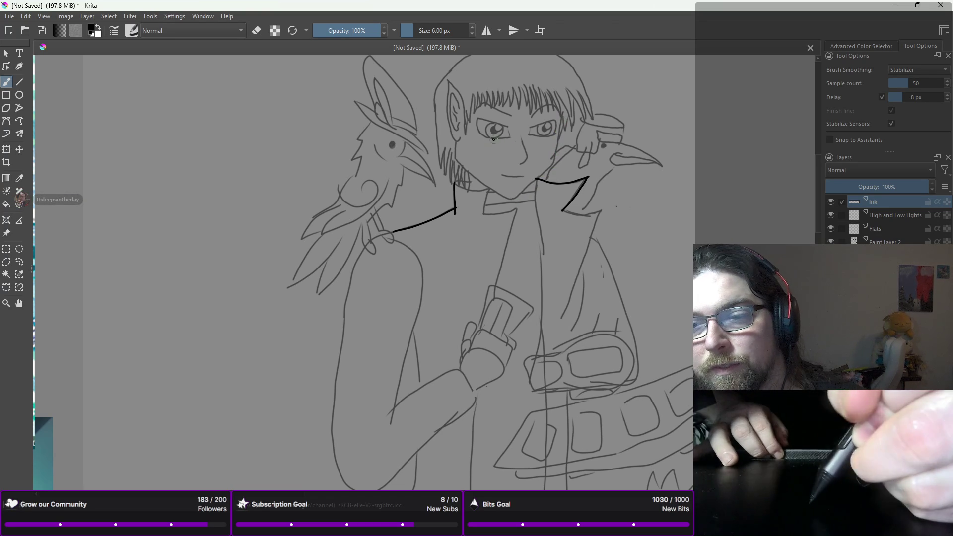
key(ctrl+z)
mouse_move(562, 115)
mouse_down()
mouse_move(553, 163)
mouse_move(538, 180)
mouse_up()
key(ctrl+z)
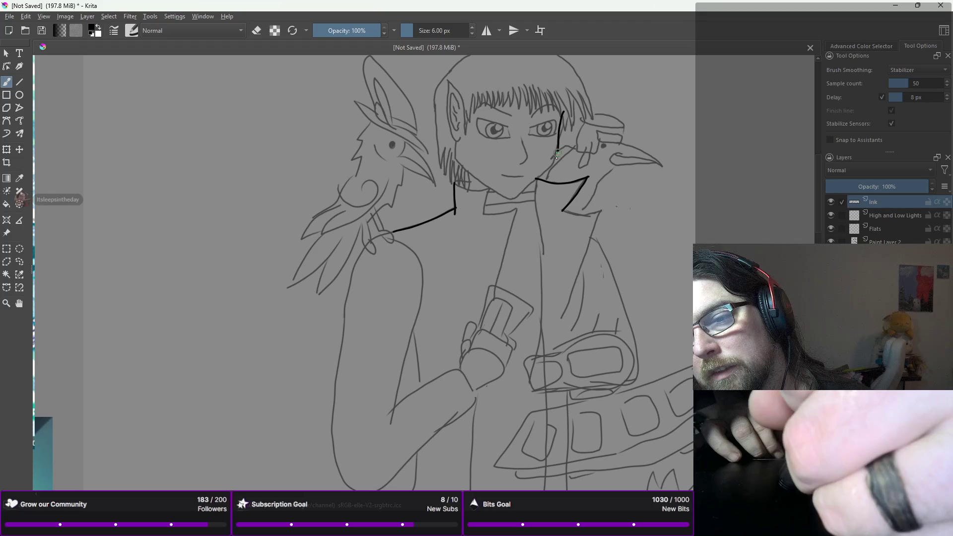
key(ctrl+z)
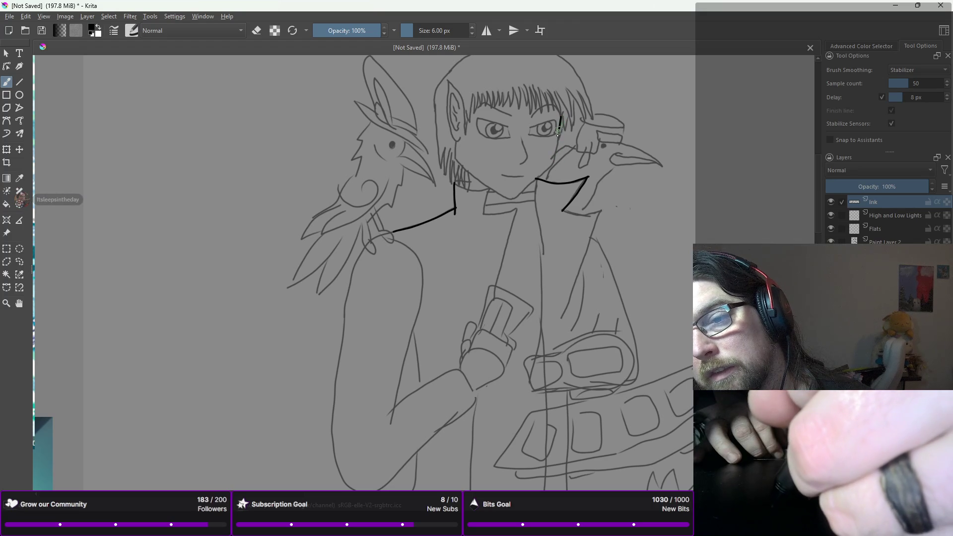
drag(550, 166, 518, 195)
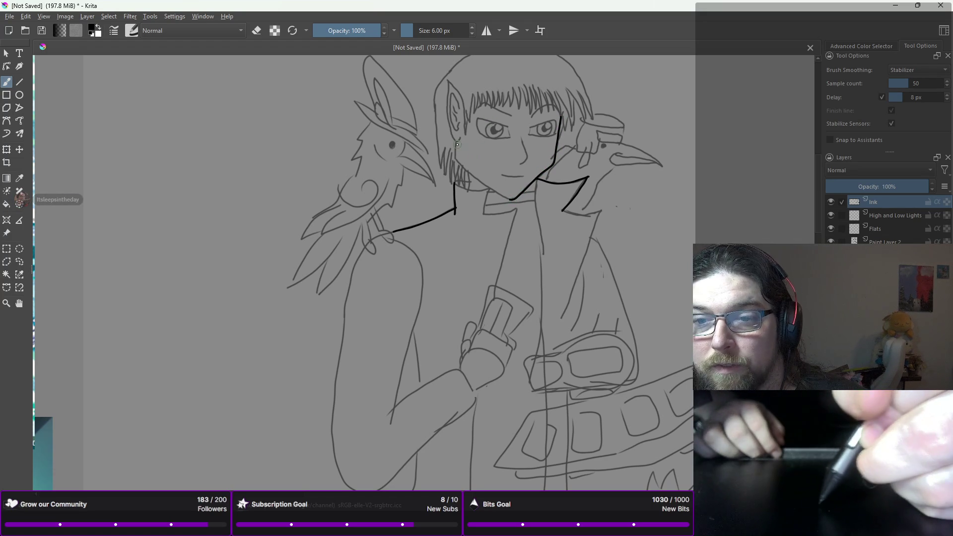
- Ink the left jawline down to the chin after two retries
drag(458, 141, 457, 148)
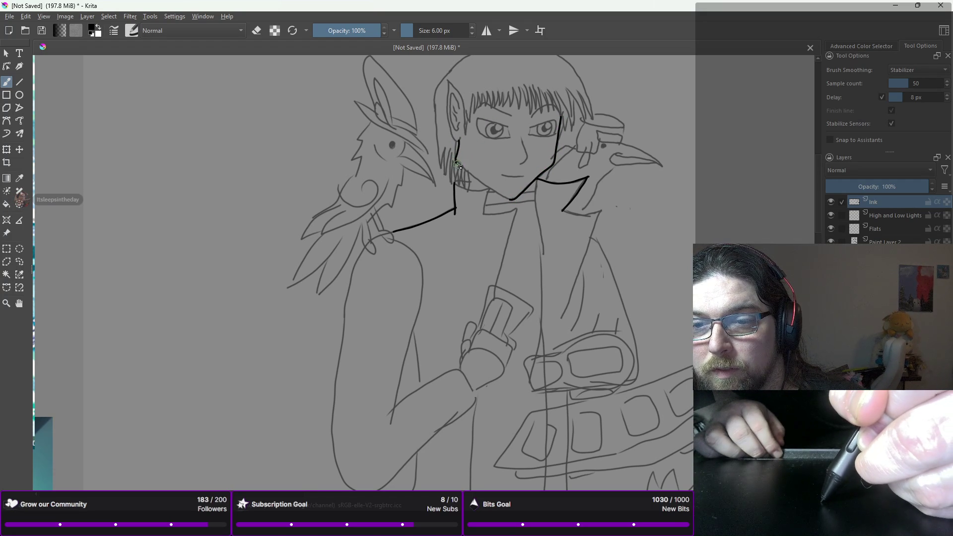
key(ctrl+z)
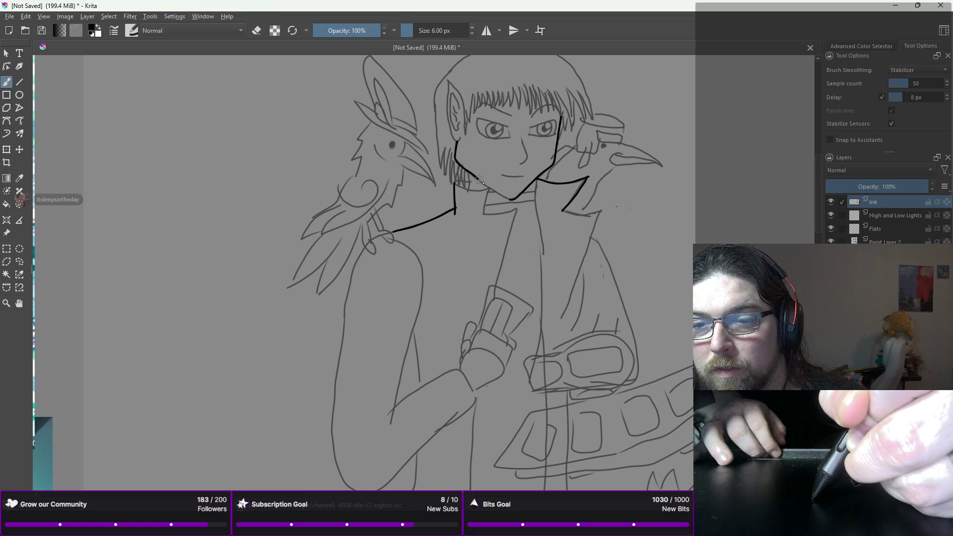
drag(486, 184, 492, 188)
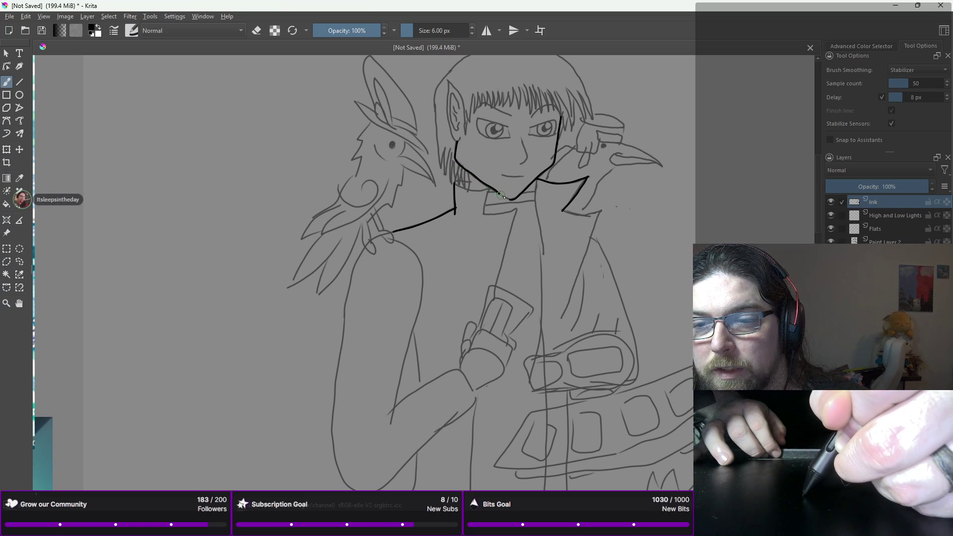
key(ctrl+z)
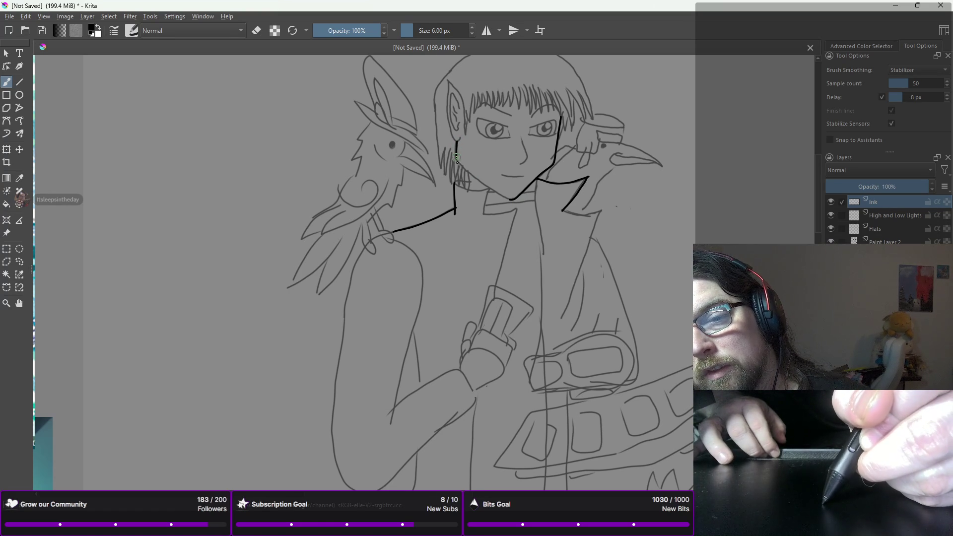
drag(472, 172, 483, 182)
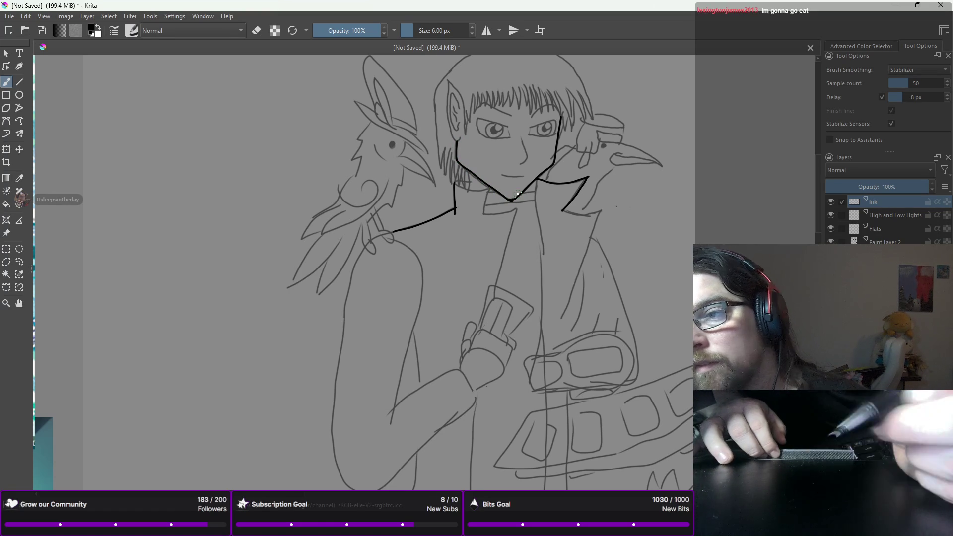
- Swap to the 25 px eraser and back to the 6 px inking brush, then undo the ear stroke
right_click(453, 157)
click(447, 97)
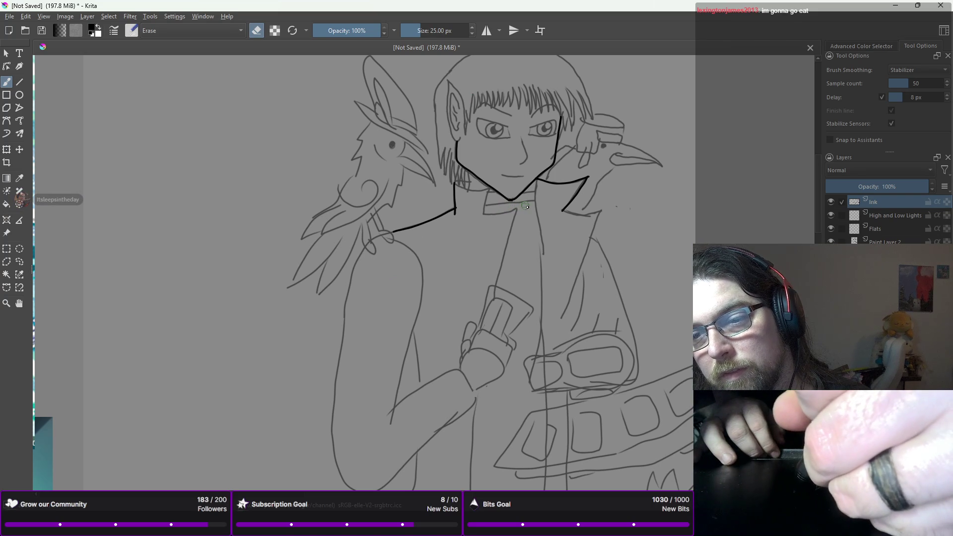
right_click(523, 159)
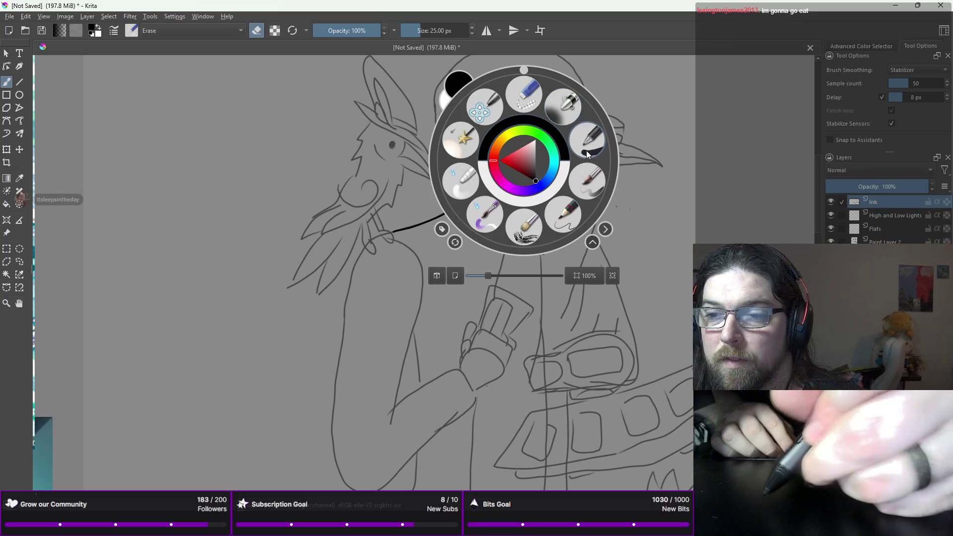
click(585, 139)
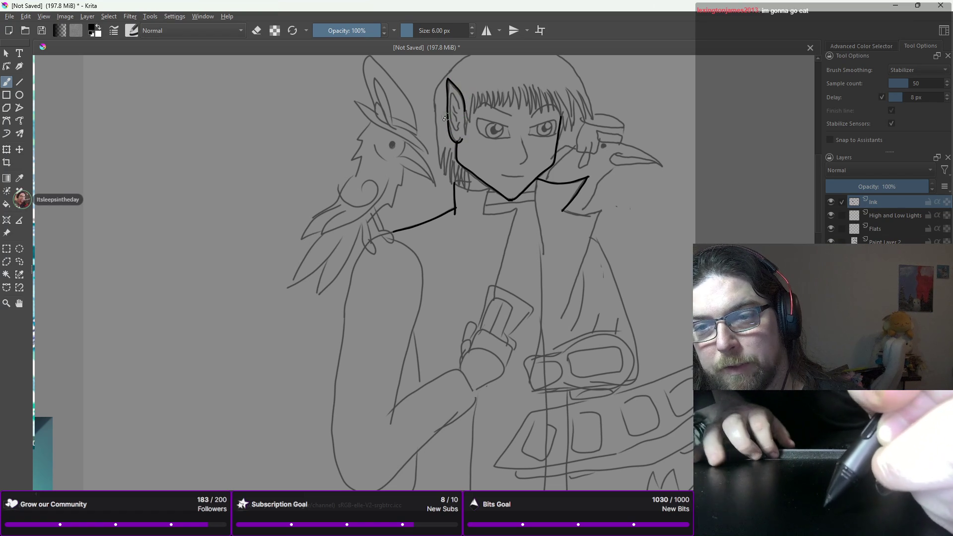
key(ctrl+z)
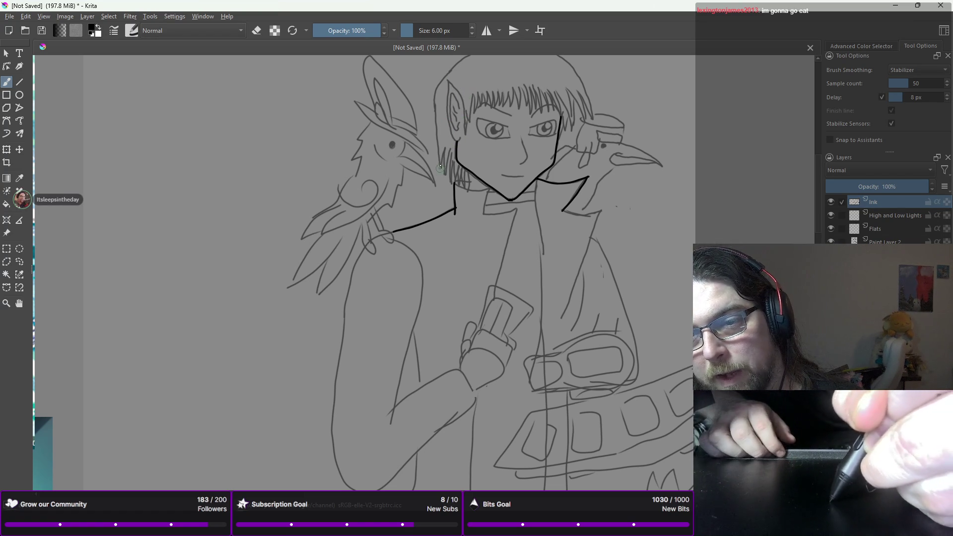
- Ink the head outline down its right side, undoing earlier outline pieces
scroll(440, 167, up, 2)
drag(413, 329, 412, 217)
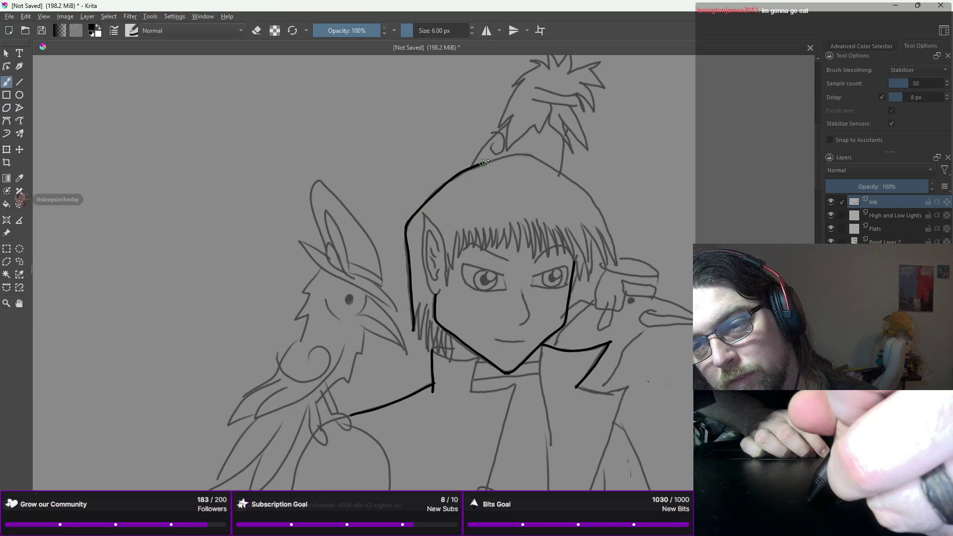
drag(524, 153, 534, 155)
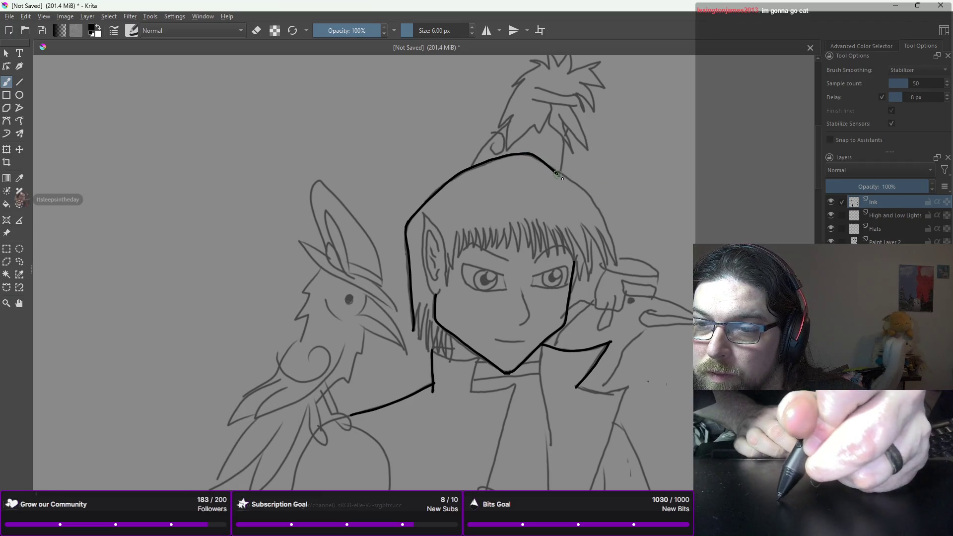
key(ctrl+z)
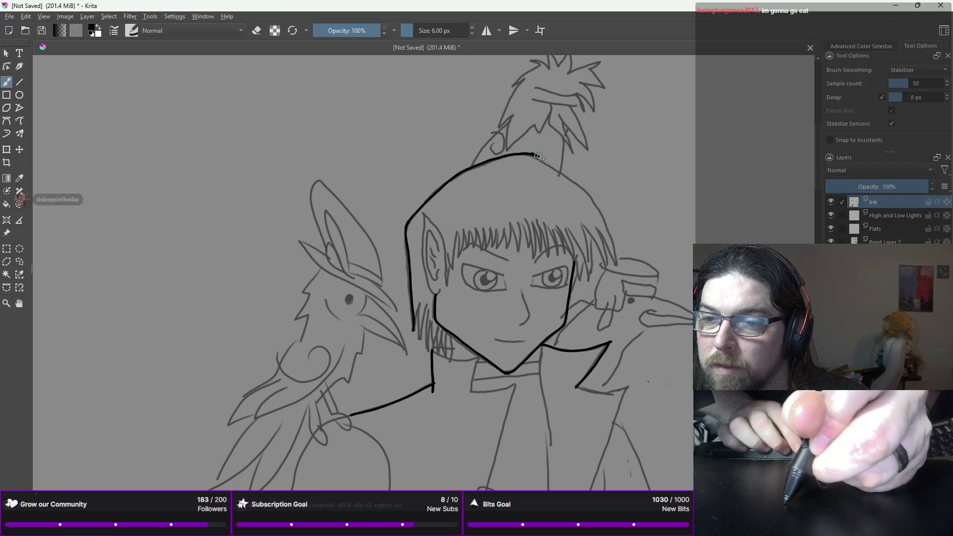
key(ctrl+z)
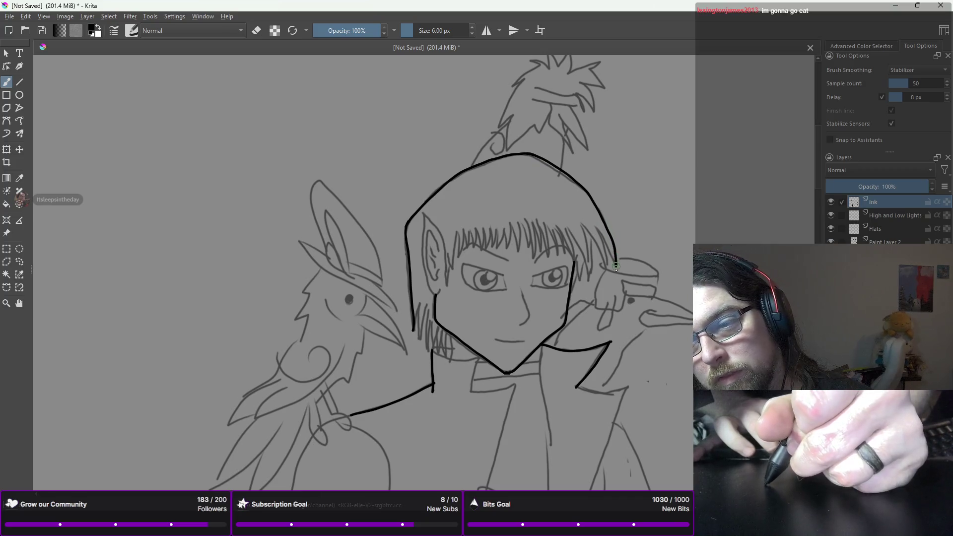
key(ctrl+z)
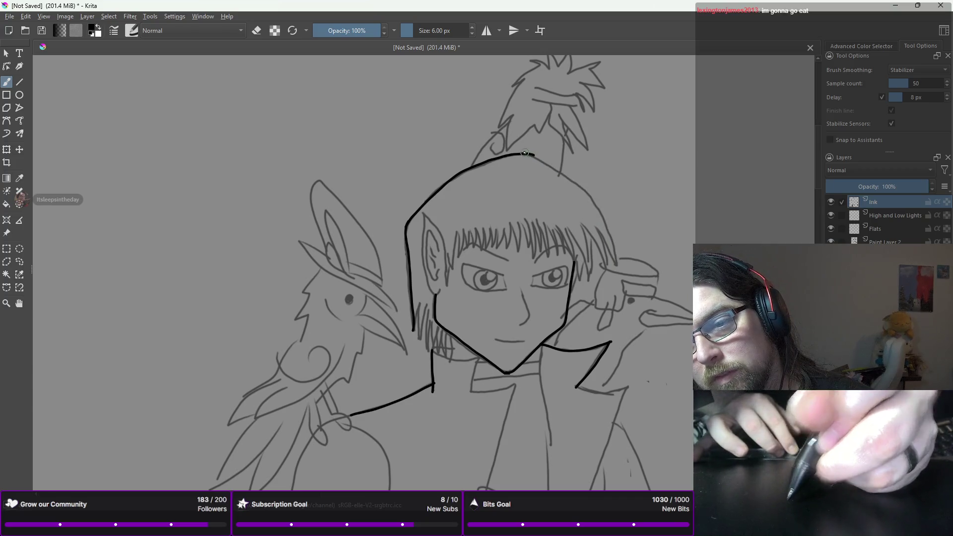
drag(529, 155, 580, 187)
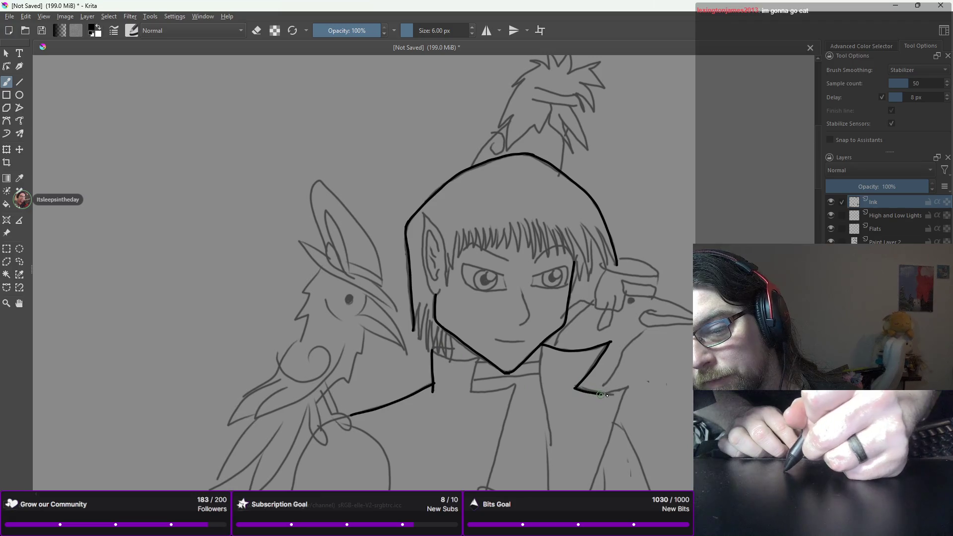
- Redraw the right collar point shorter and remove the stray stroke below it
key(ctrl+z)
mouse_move(575, 387)
mouse_down()
mouse_move(628, 387)
mouse_move(611, 443)
mouse_up()
key(ctrl+z)
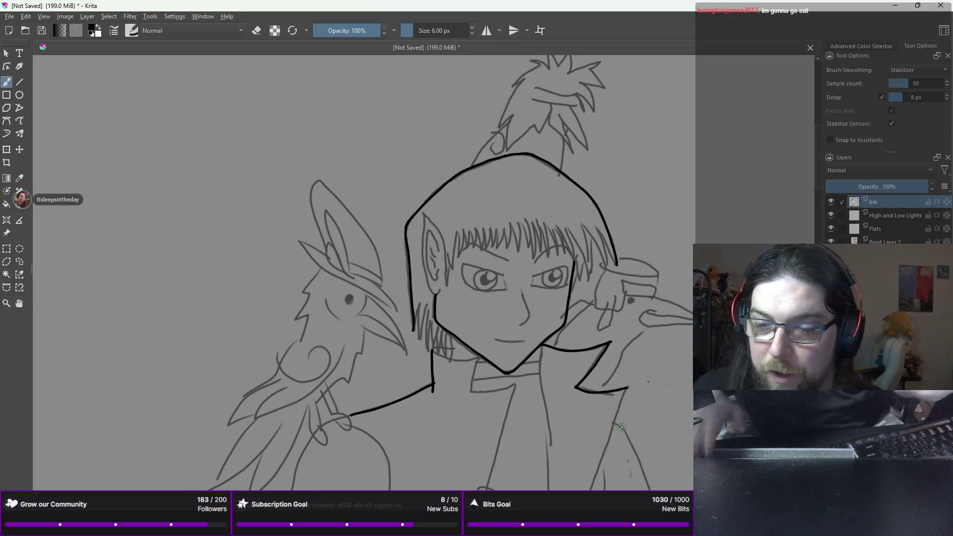
scroll(603, 357, down, 3)
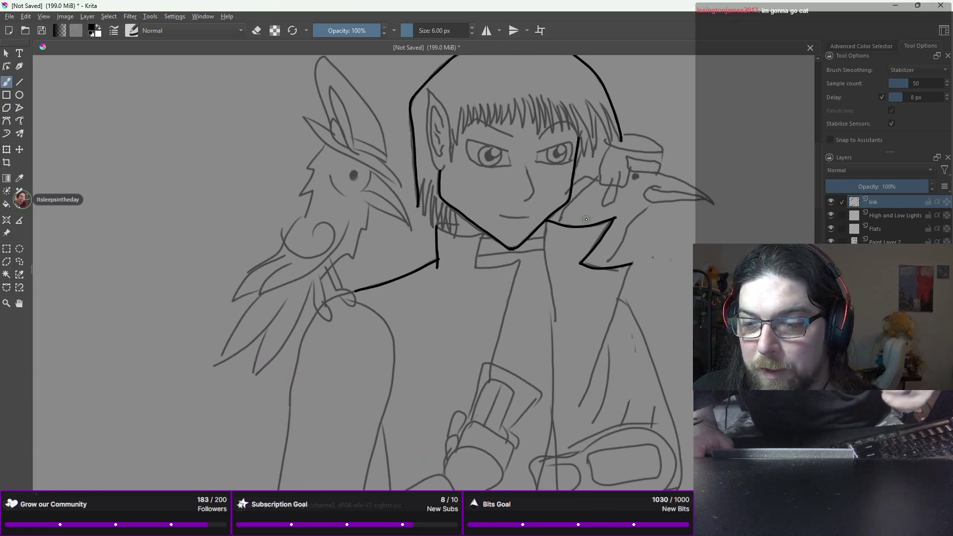
- Undo two short coat strokes and ink the coat's front edge up to the collar
right_click(571, 370)
right_click(585, 344)
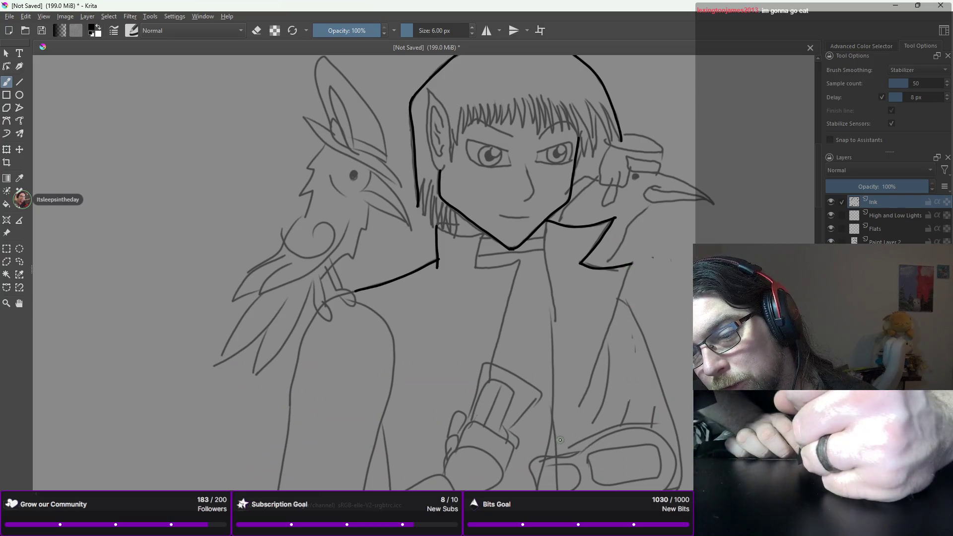
key(ctrl+z)
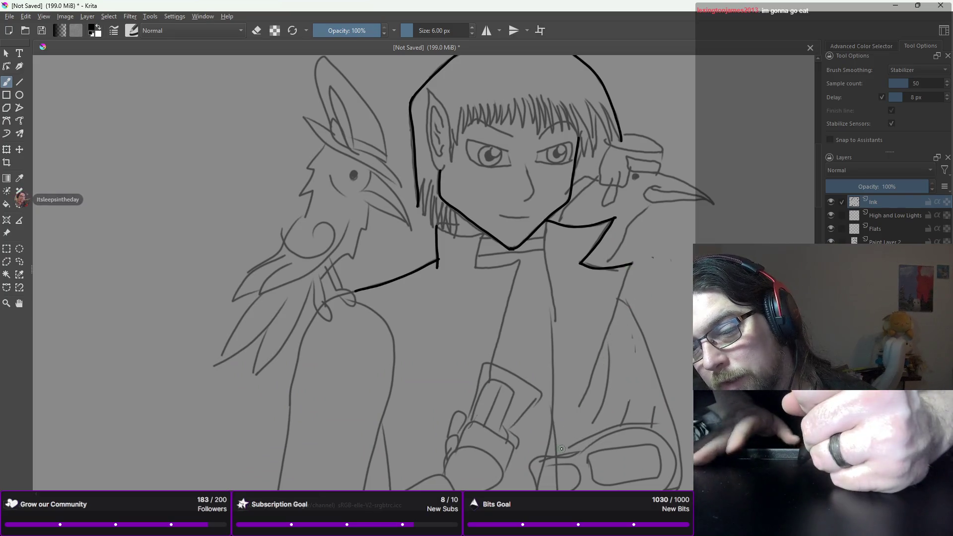
key(ctrl+z)
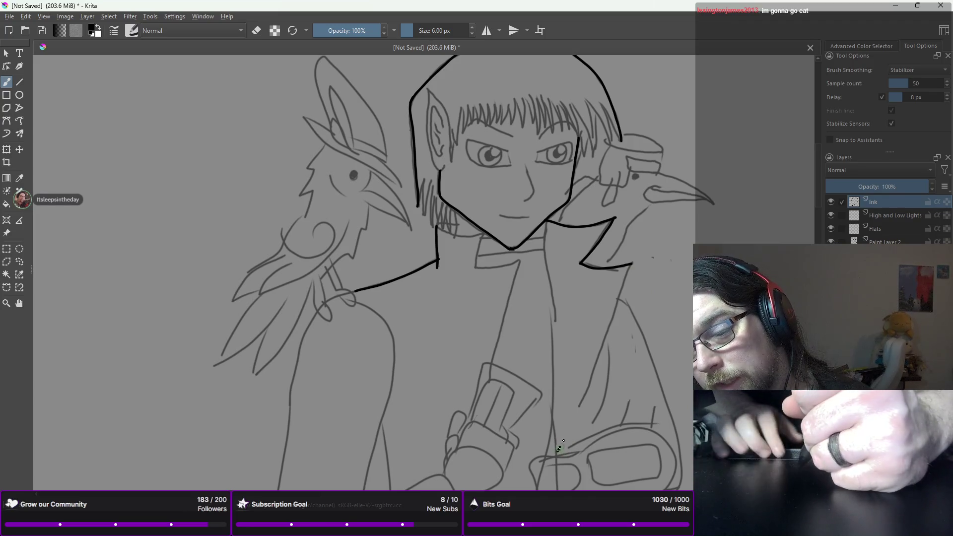
drag(571, 423, 579, 404)
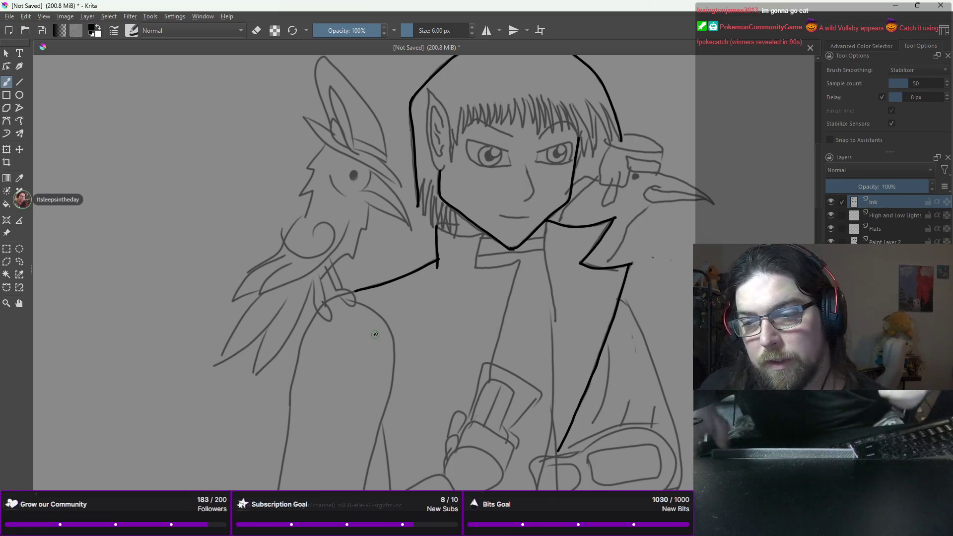
drag(675, 346, 647, 187)
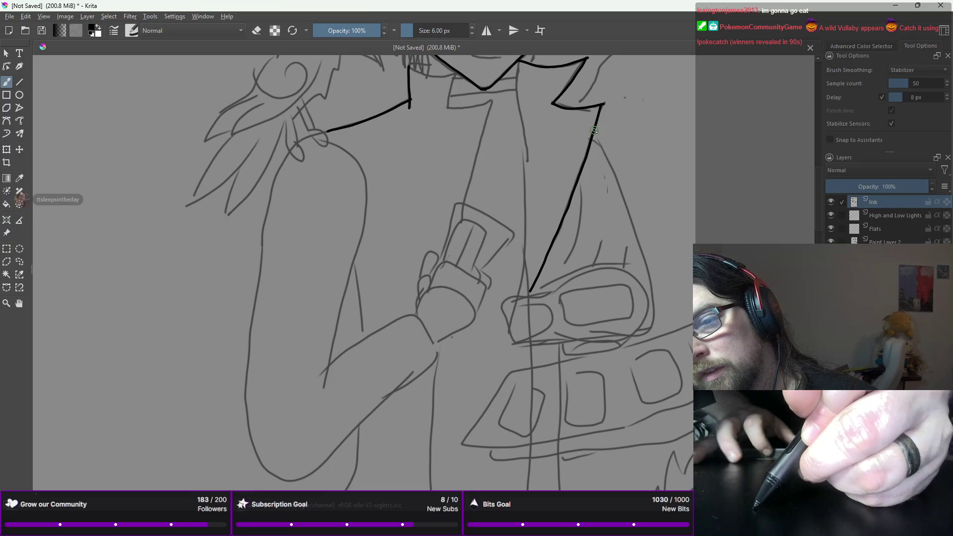
- Attempt the coat's right outer edge line from the collar point, undoing each miss
drag(600, 138, 617, 179)
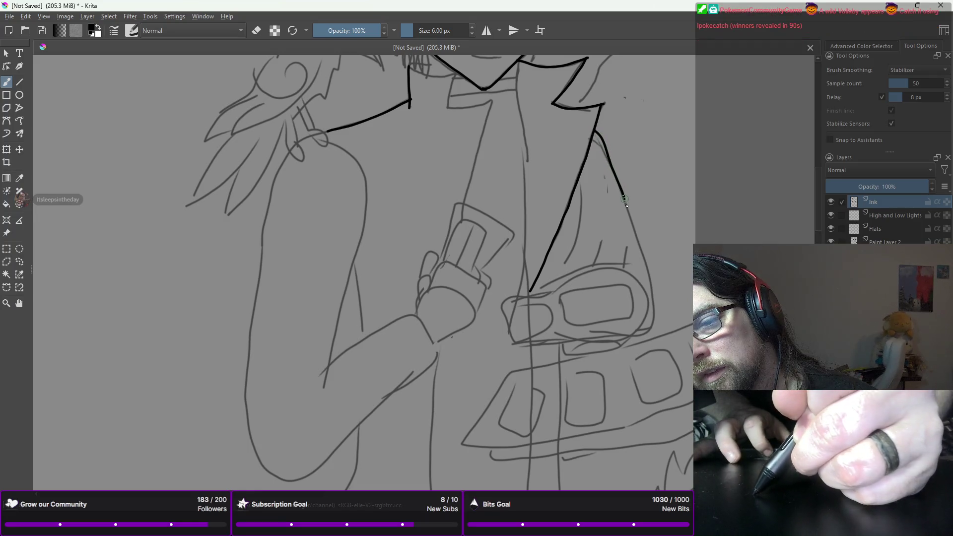
key(ctrl+z)
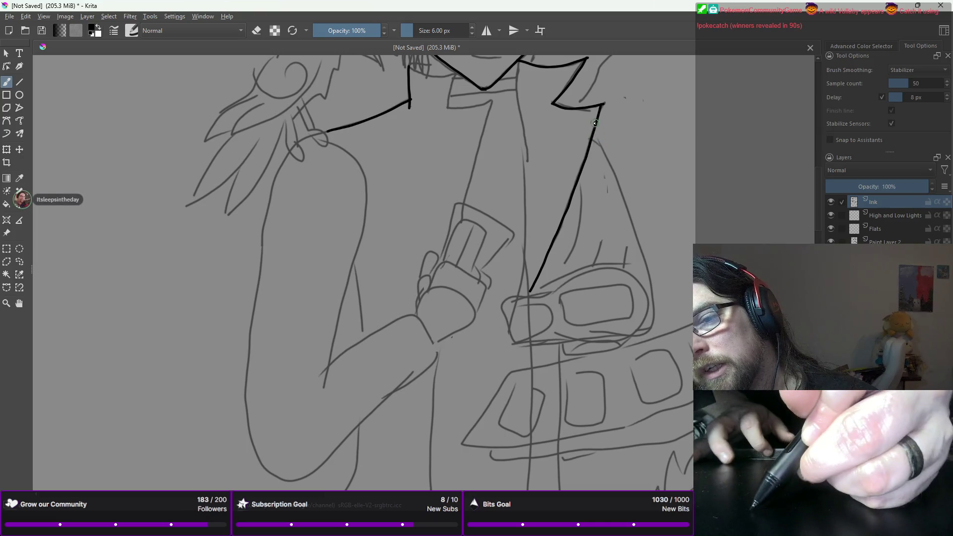
key(ctrl+z)
mouse_move(594, 130)
mouse_down()
mouse_move(620, 182)
mouse_move(648, 296)
mouse_up()
key(ctrl+z)
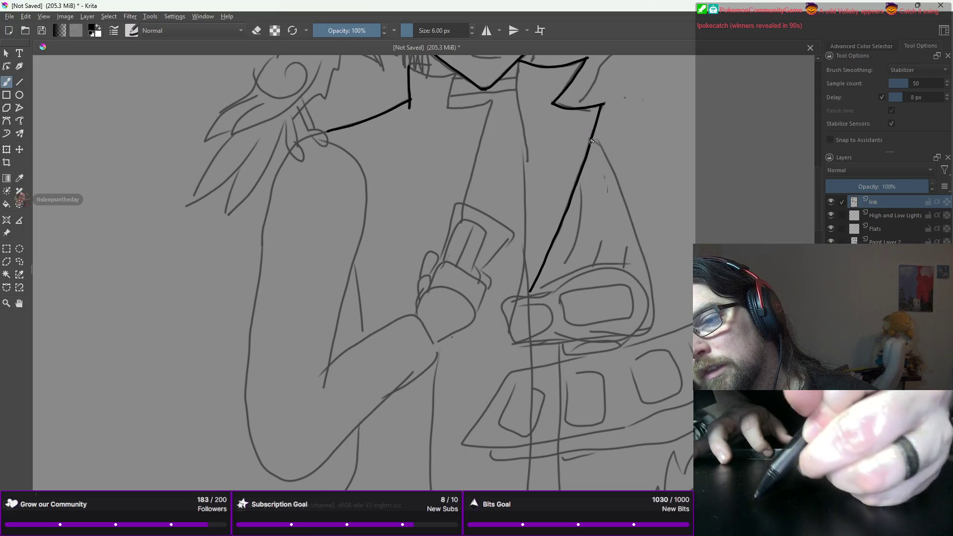
mouse_move(593, 137)
mouse_down()
mouse_move(613, 164)
mouse_move(639, 259)
mouse_up()
key(ctrl+z)
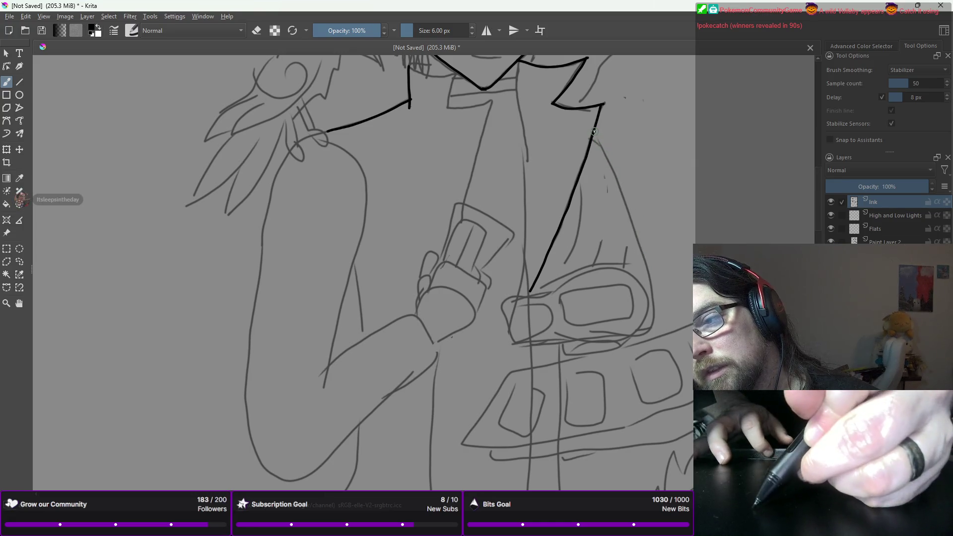
drag(594, 135, 645, 248)
key(ctrl+z)
- Retry the coat's outer edge until it runs cleanly down to the duel disk
mouse_move(592, 137)
mouse_down()
mouse_move(615, 174)
mouse_move(654, 315)
mouse_up()
key(ctrl+z)
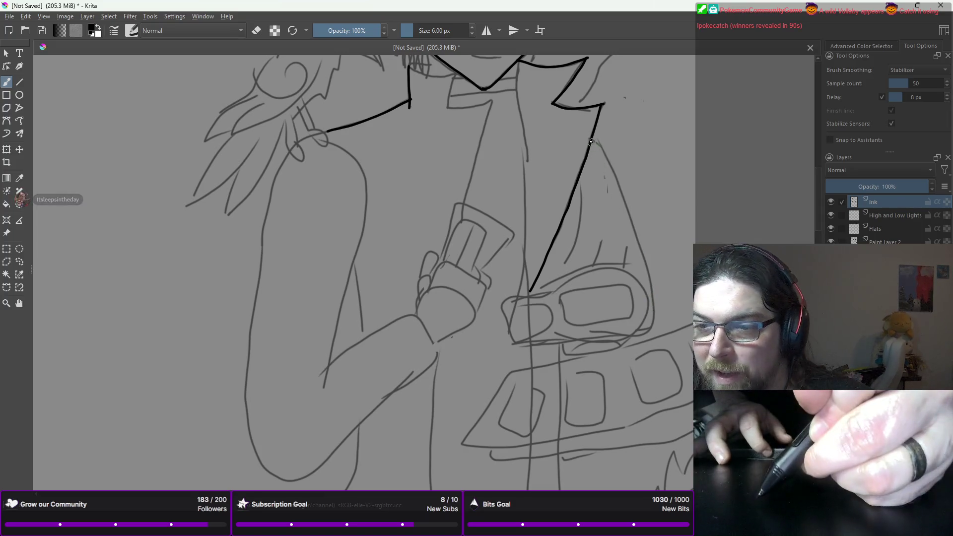
drag(592, 138, 622, 210)
key(ctrl+z)
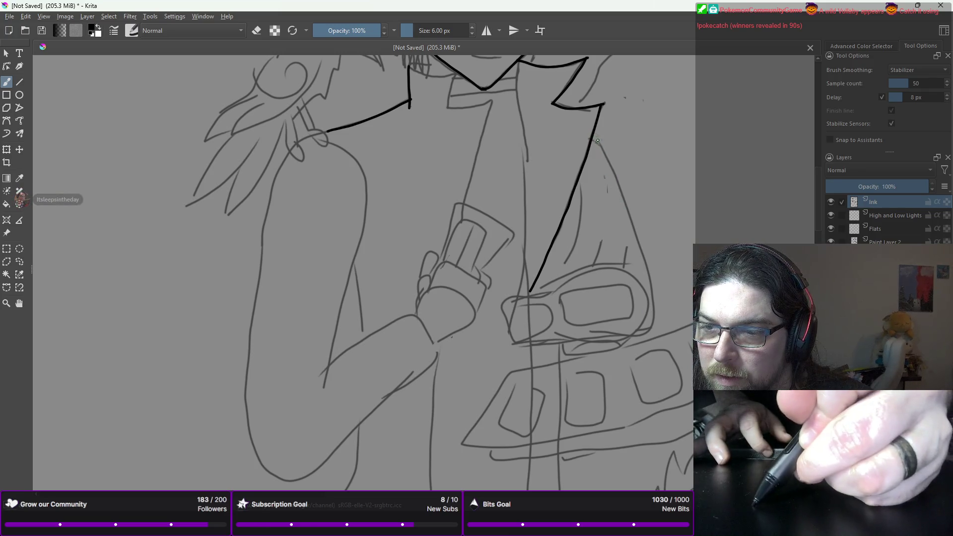
drag(598, 139, 637, 227)
key(ctrl+z)
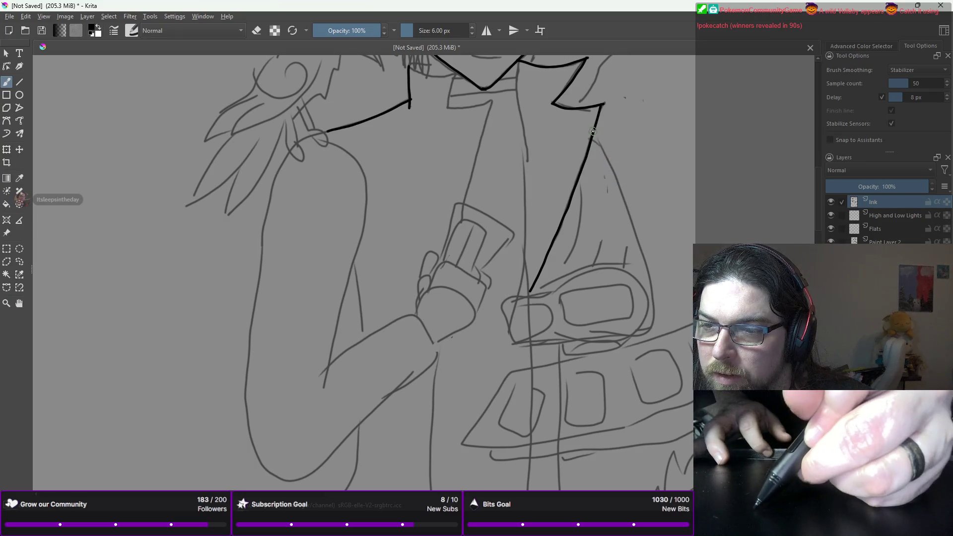
drag(593, 132, 627, 191)
key(ctrl+z)
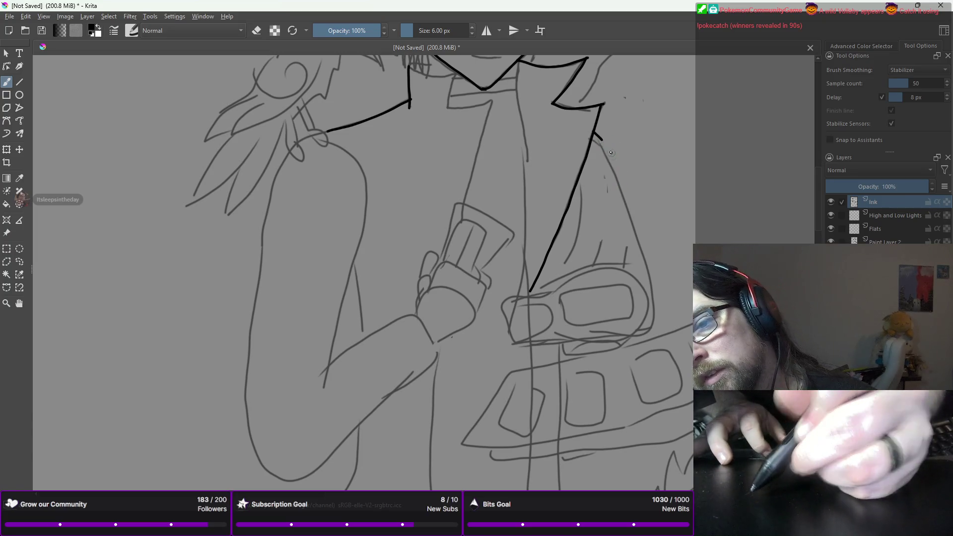
mouse_move(599, 138)
mouse_down()
mouse_move(656, 298)
mouse_move(648, 330)
mouse_up()
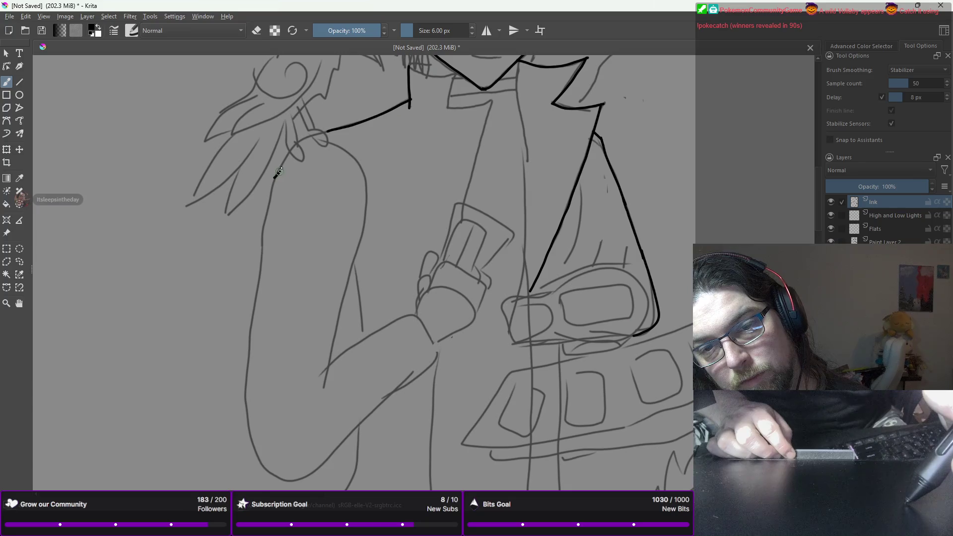
- Ink the left shoulder line, redrawing it once
drag(279, 172, 300, 140)
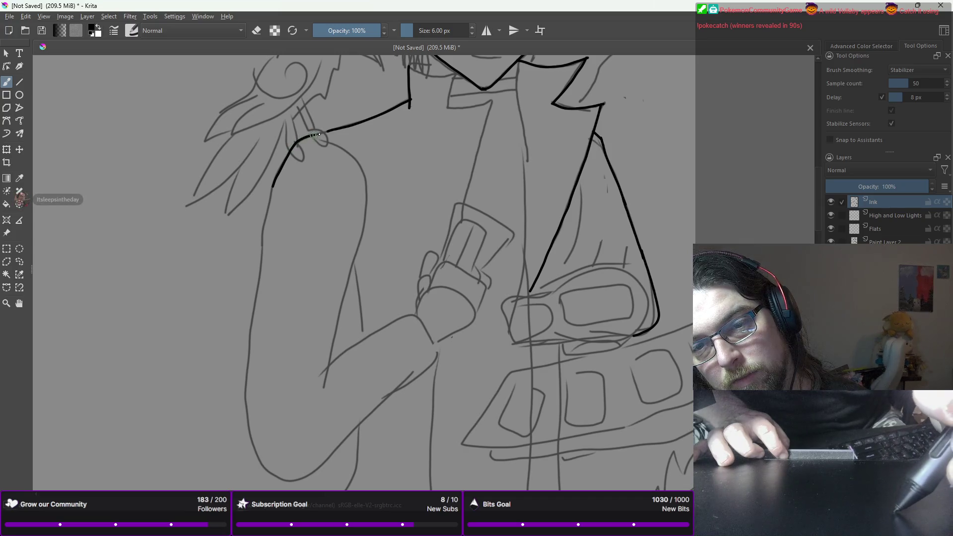
key(ctrl+z)
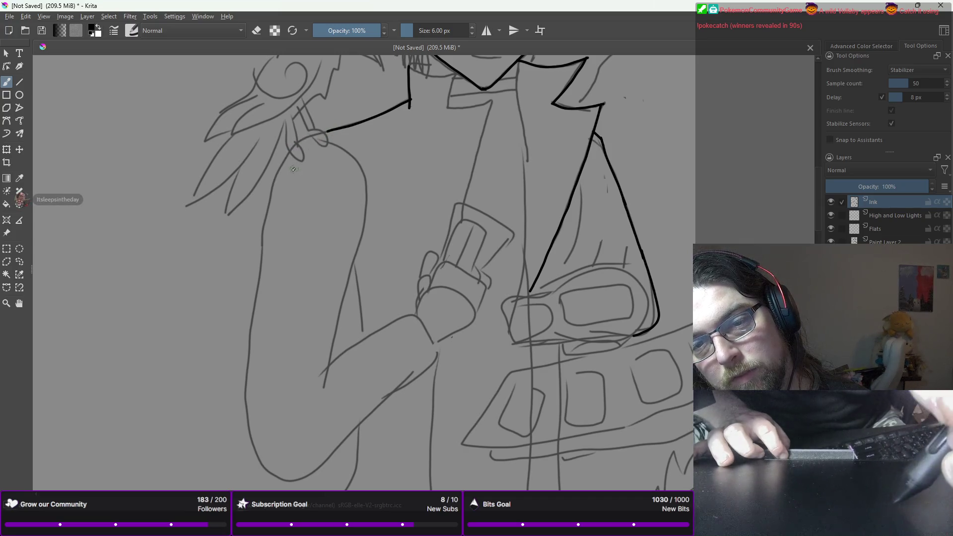
mouse_move(270, 197)
mouse_down()
mouse_move(290, 148)
mouse_move(312, 134)
mouse_up()
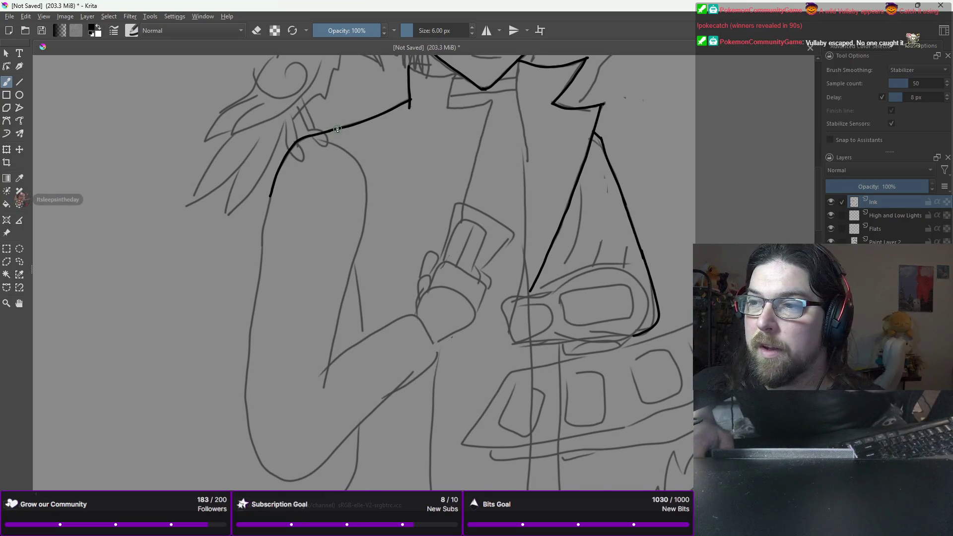
scroll(337, 129, down, 2)
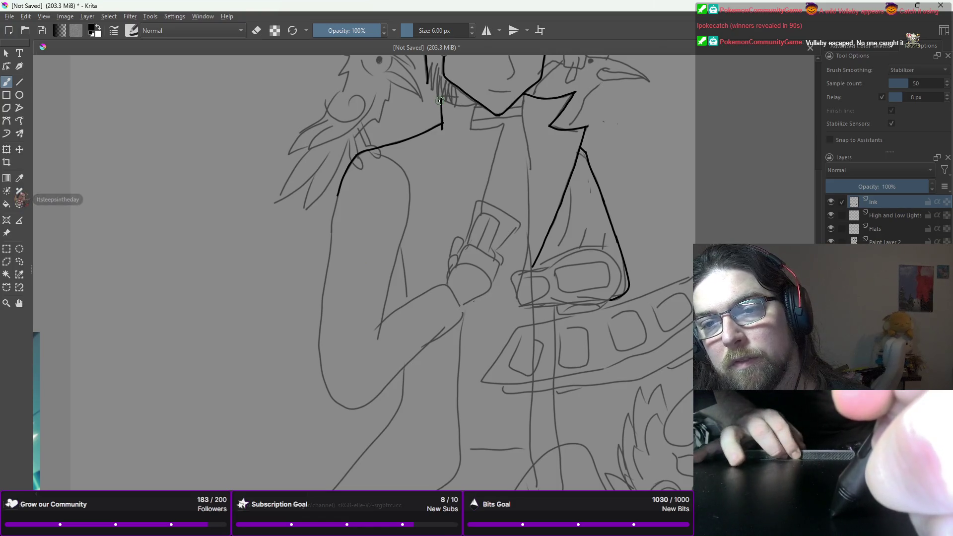
- Add the inner collar line and a short collar stroke under the chin, then view the whole figure
drag(439, 99, 440, 101)
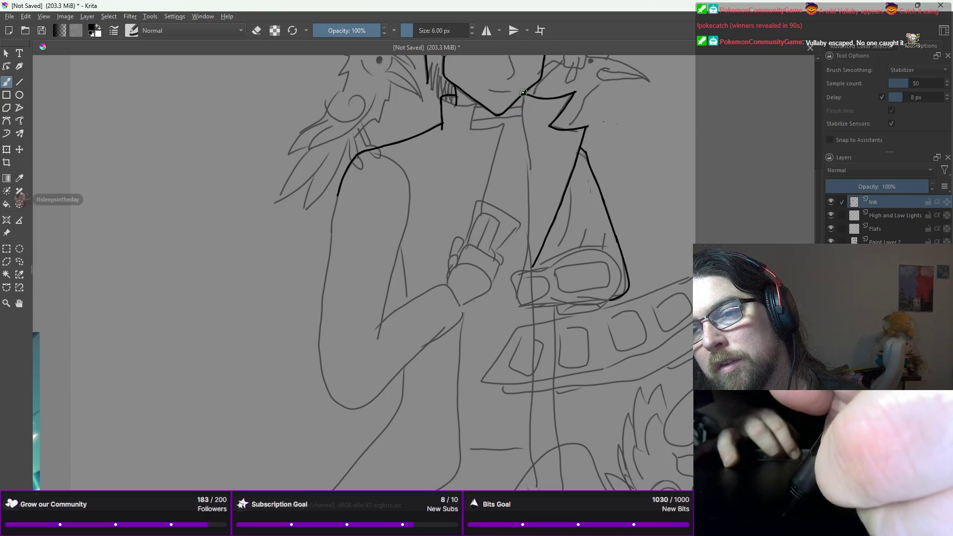
drag(523, 117, 526, 126)
key(ctrl+z)
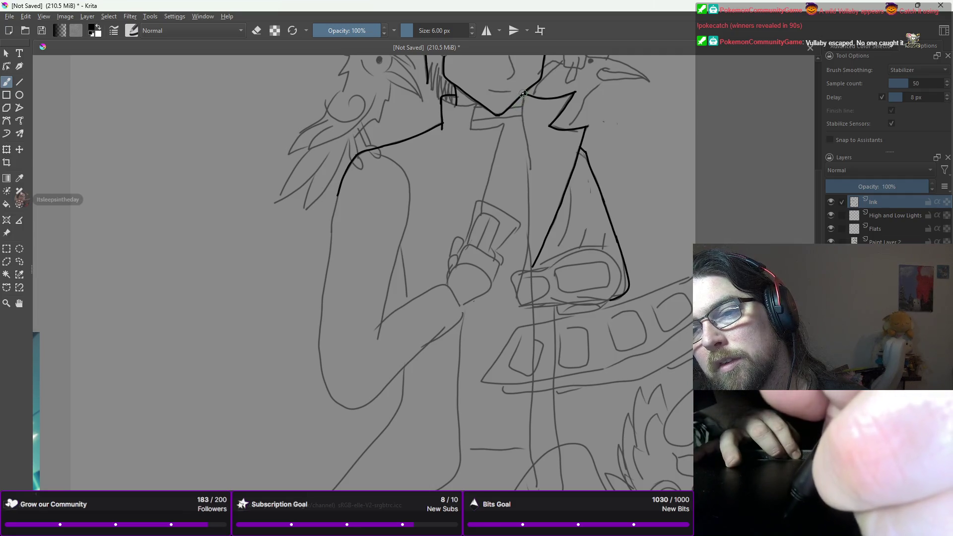
drag(523, 127, 522, 105)
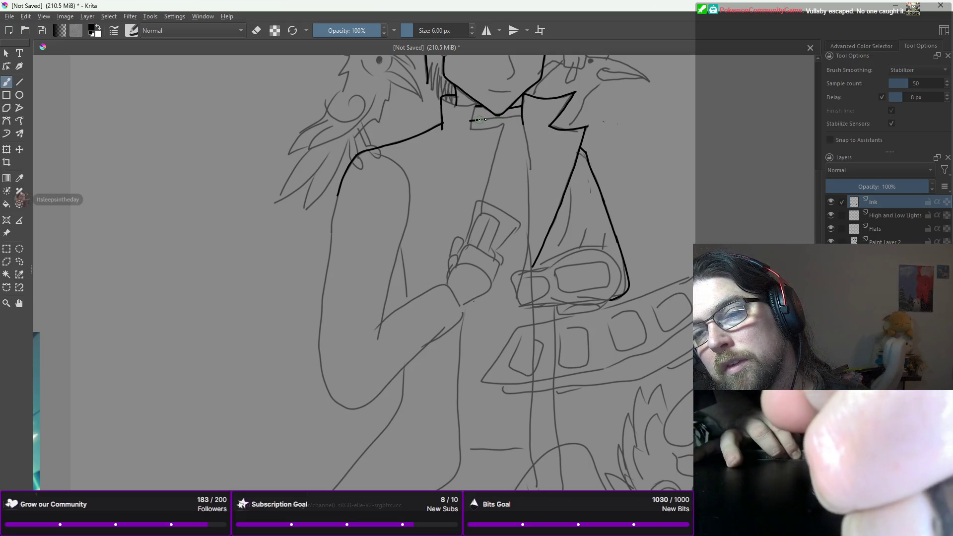
drag(489, 118, 474, 119)
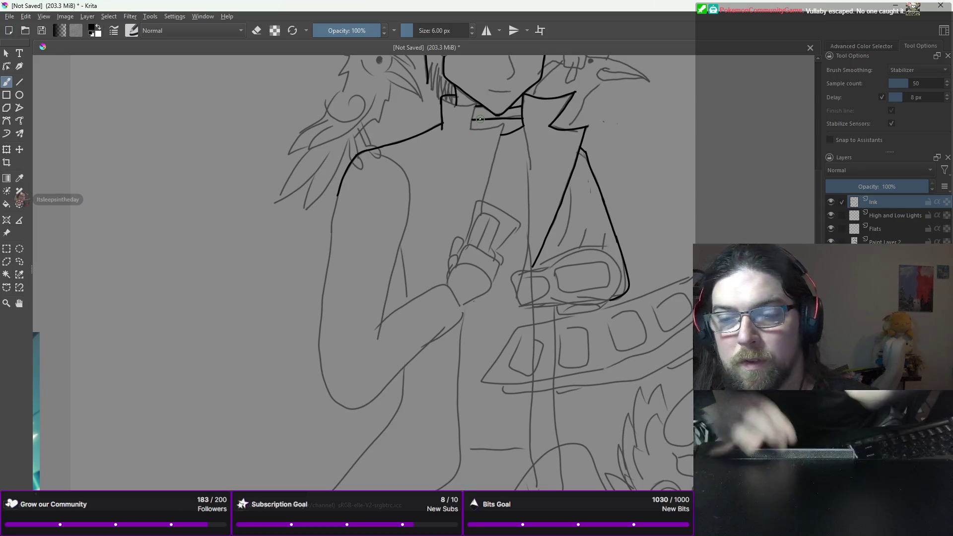
key(minus)
mouse_move(463, 167)
mouse_down()
mouse_move(489, 159)
mouse_move(483, 191)
mouse_up()
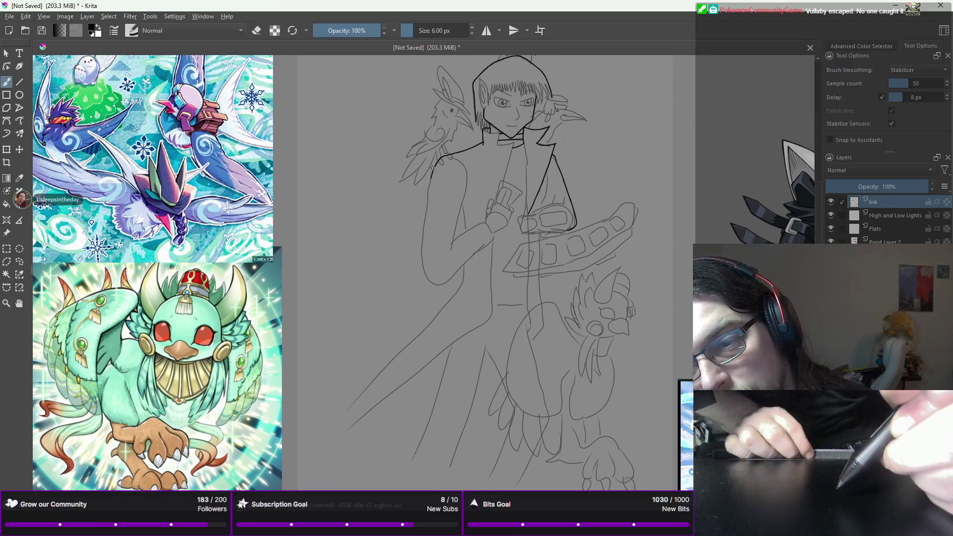
- Ink the coat's left edge downward after several undone attempts
drag(428, 192, 426, 256)
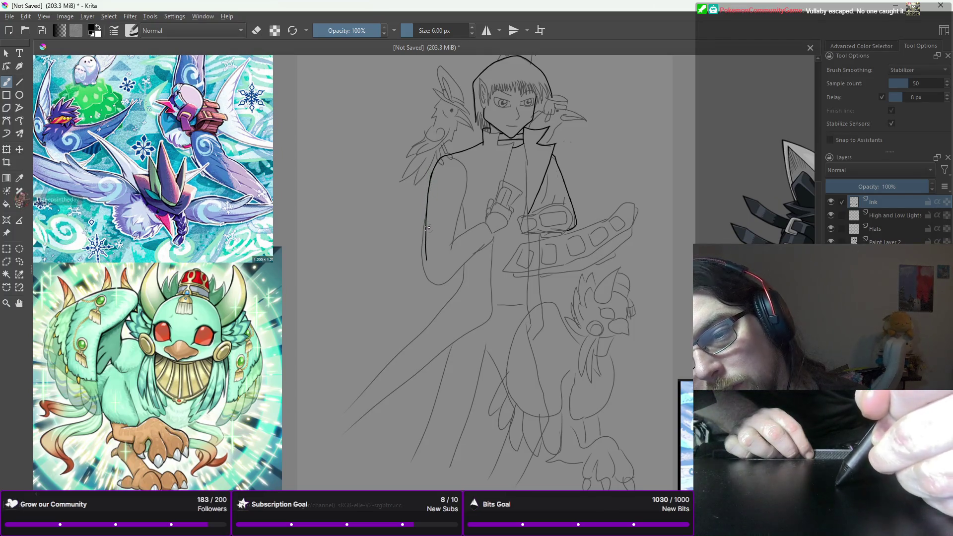
key(ctrl+z)
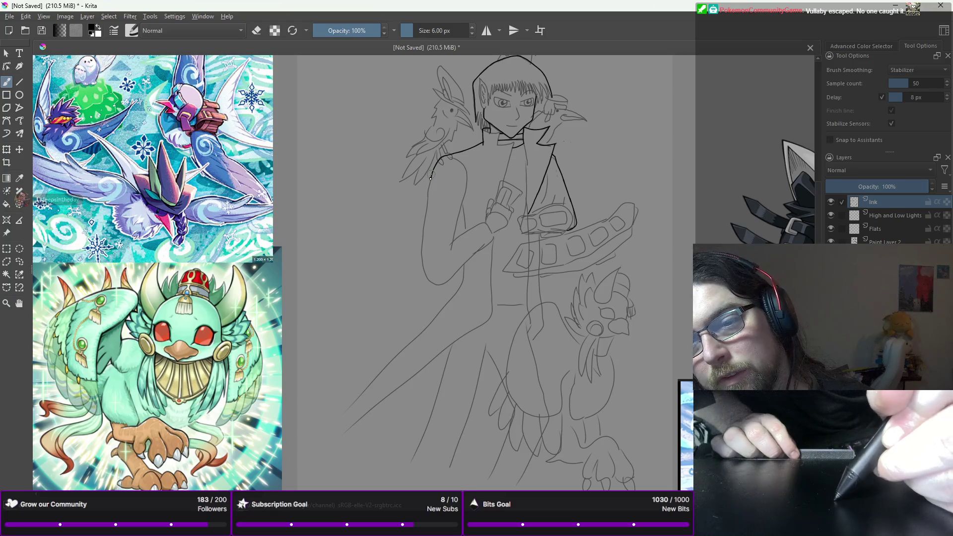
key(ctrl+z)
drag(427, 176, 422, 235)
key(ctrl+z)
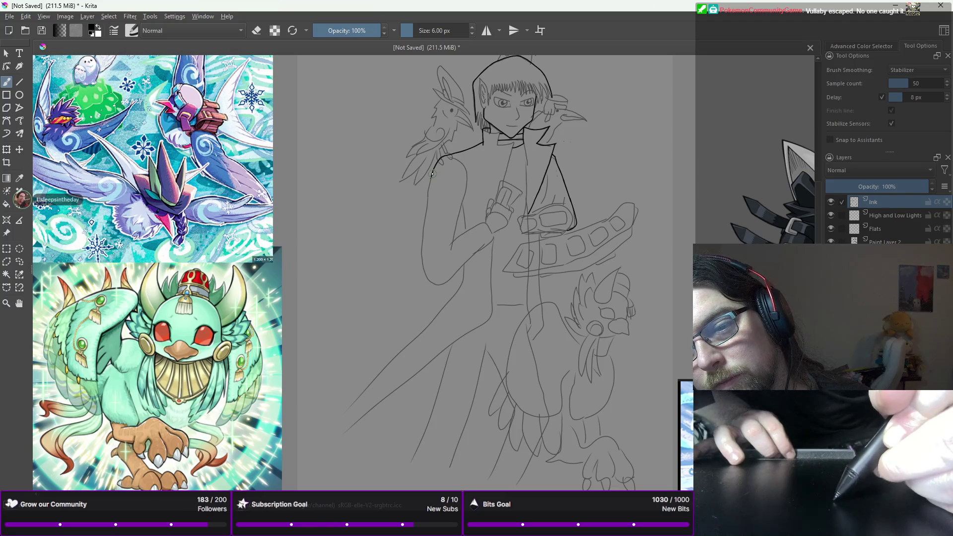
drag(426, 190, 422, 224)
key(ctrl+z)
mouse_move(427, 176)
mouse_down()
mouse_move(422, 266)
mouse_move(432, 286)
mouse_up()
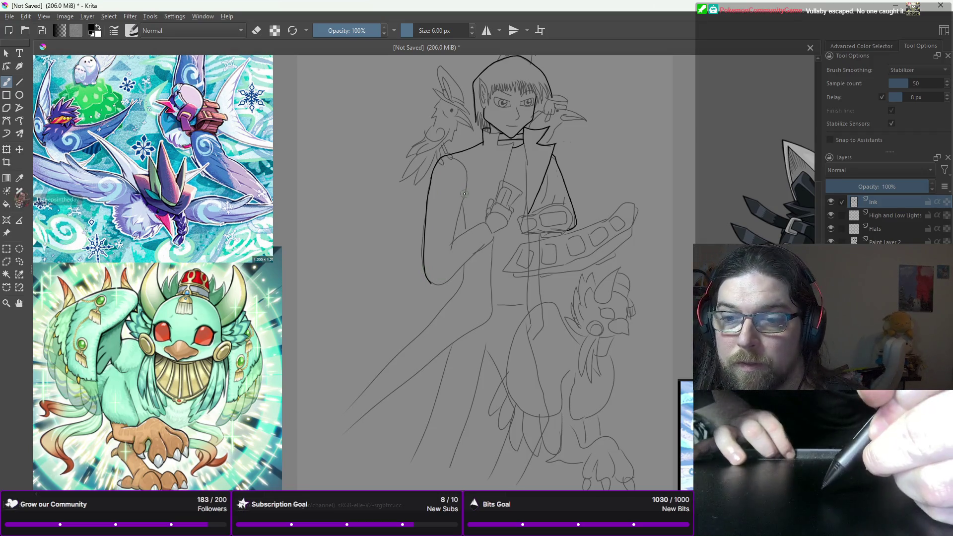
- Ink the coat's inner edge beside the arm and a short mark at the sleeve cuff
drag(465, 189, 445, 258)
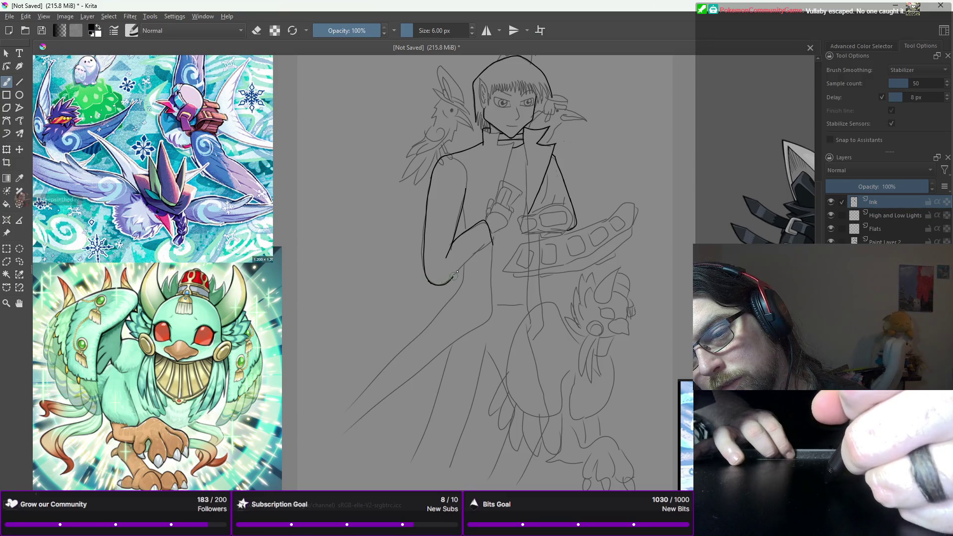
drag(468, 258, 479, 250)
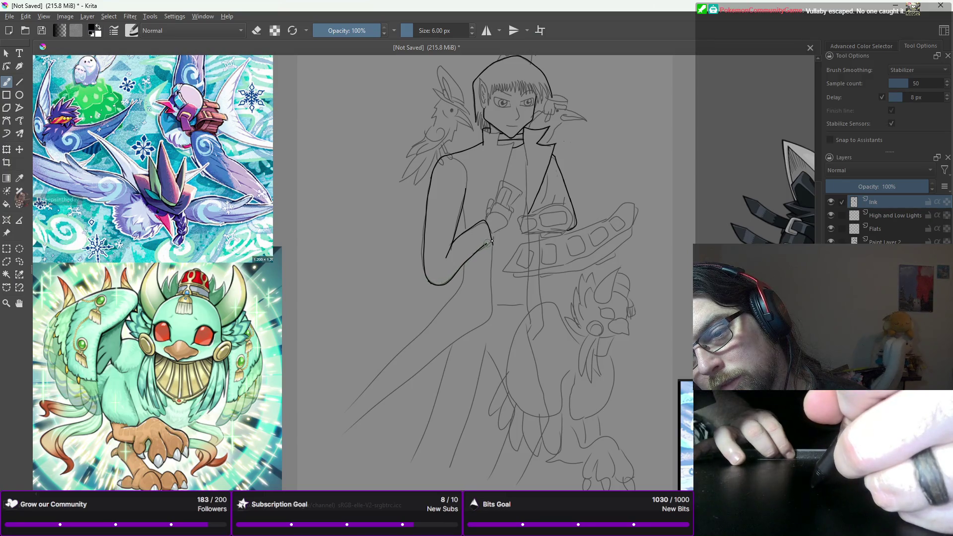
key(ctrl+z)
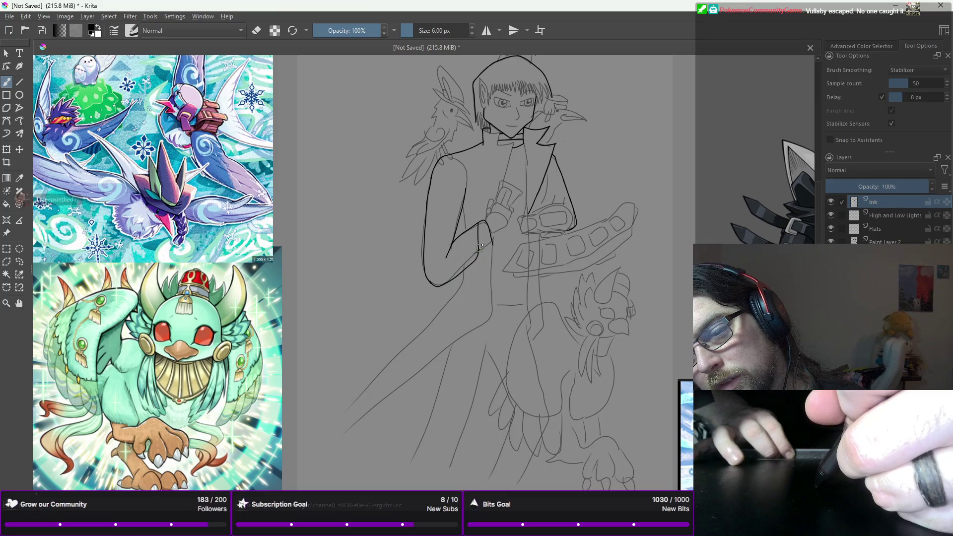
drag(479, 248, 488, 240)
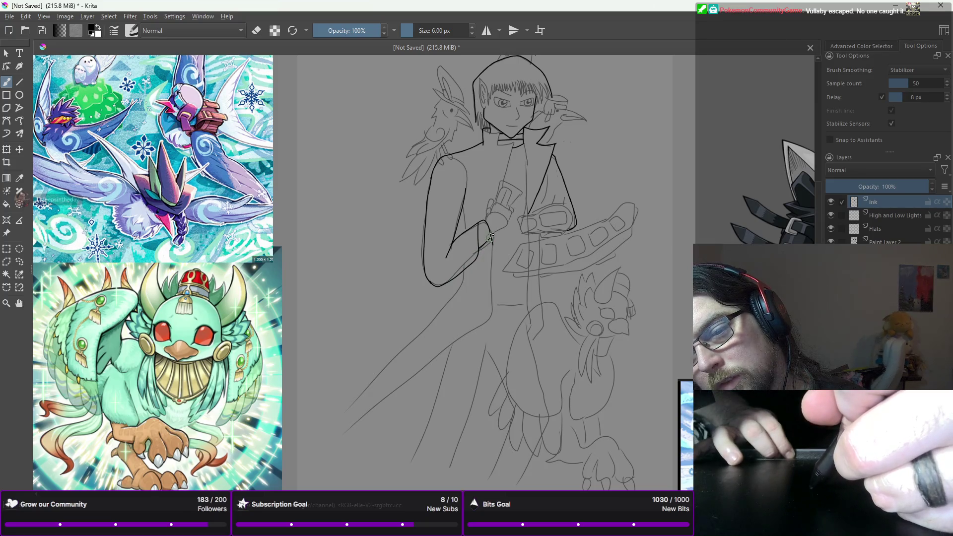
right_click(451, 223)
- Erase part of the stray cuff mark with the 25 px eraser, then return to the 6 px brush
click(467, 188)
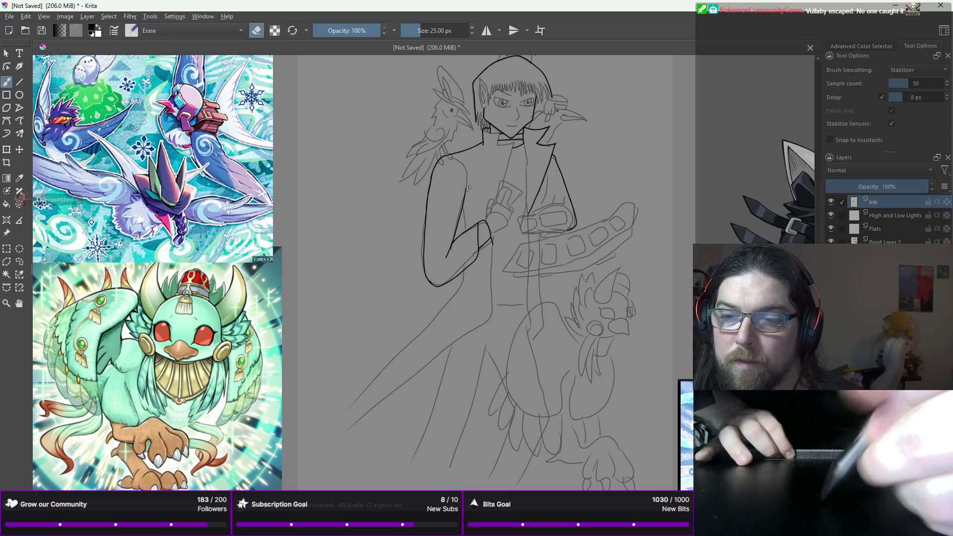
drag(492, 243, 486, 248)
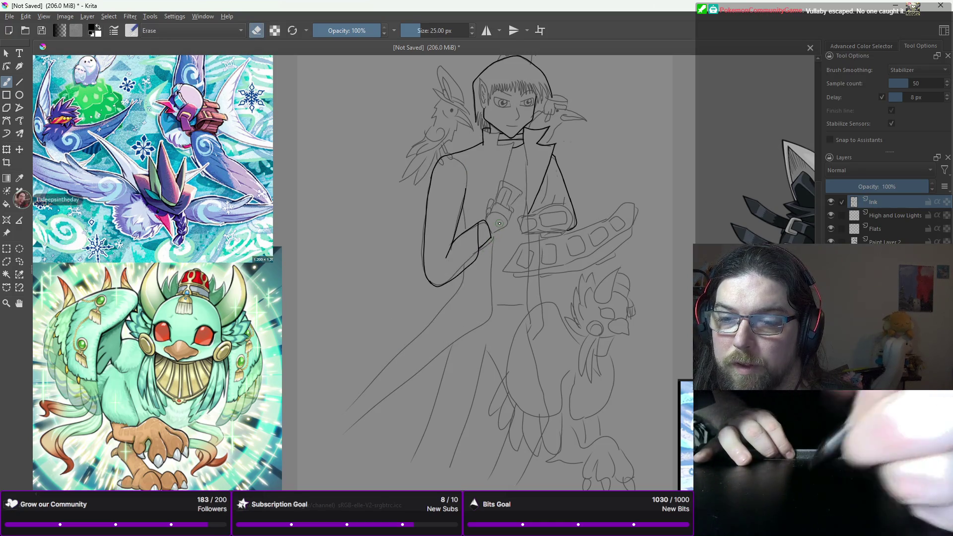
right_click(457, 223)
click(496, 278)
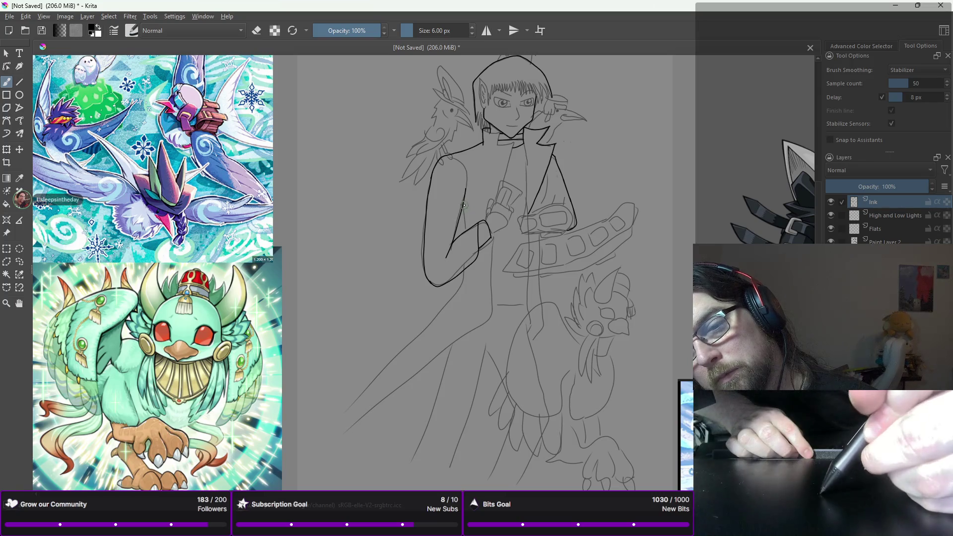
- Ink the inner sleeve line down to the cuff, undoing extra arm strokes
drag(462, 210, 464, 251)
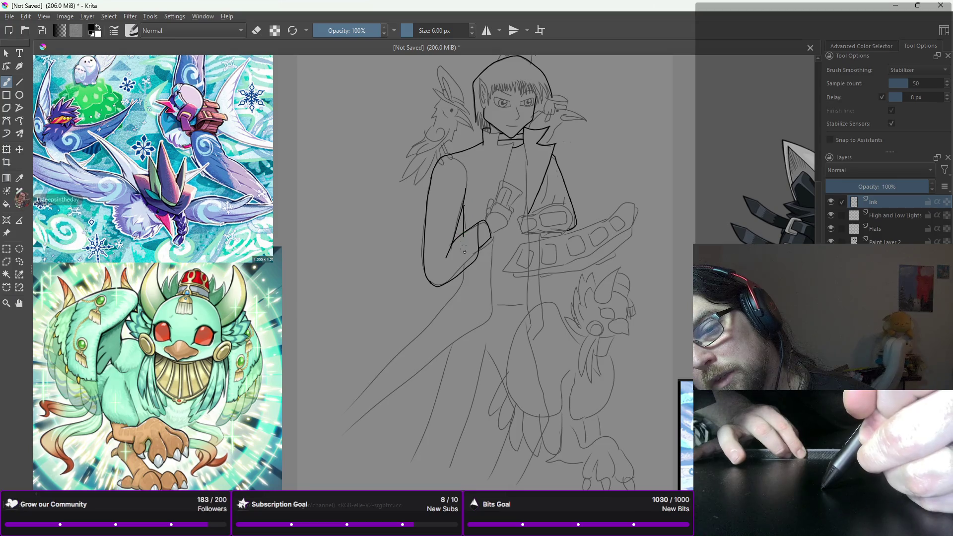
drag(463, 203, 463, 226)
key(ctrl+z)
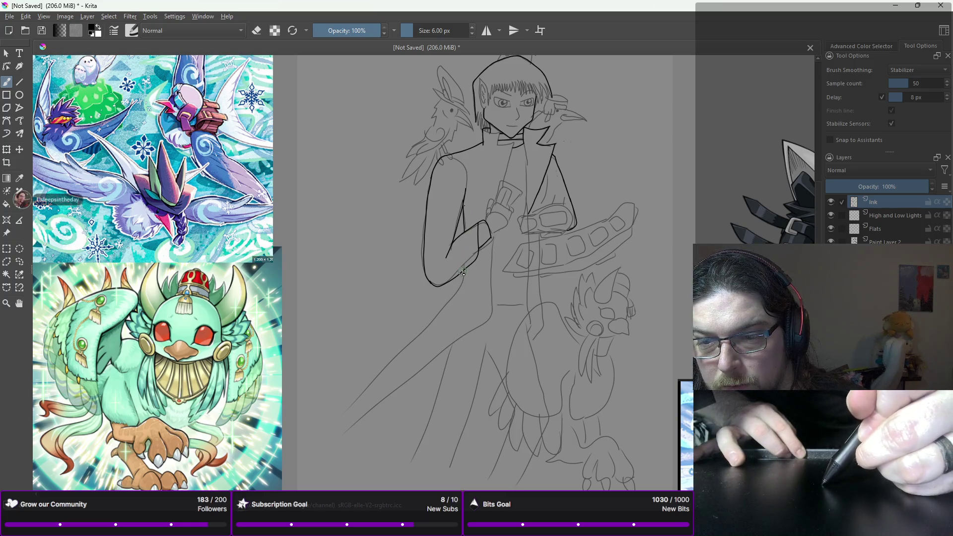
drag(464, 270, 461, 284)
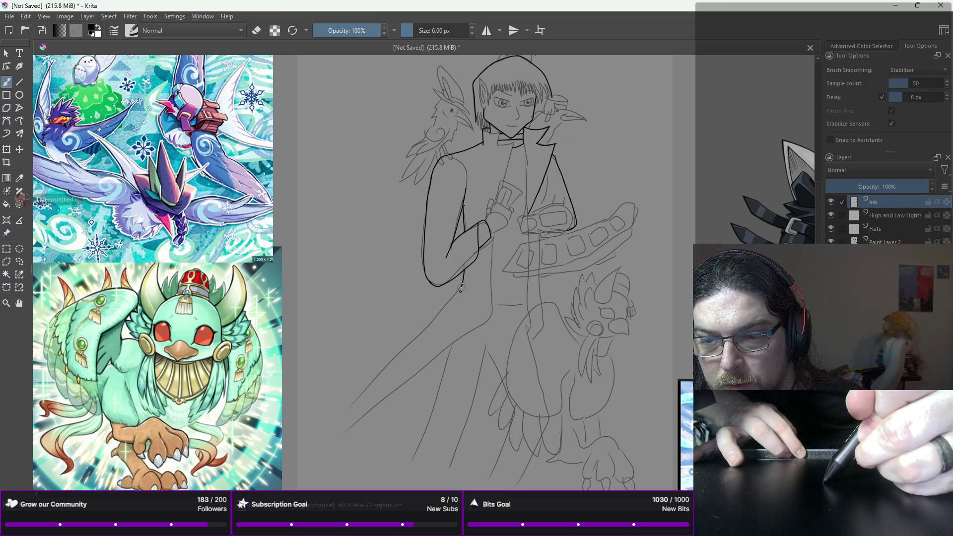
key(ctrl+z)
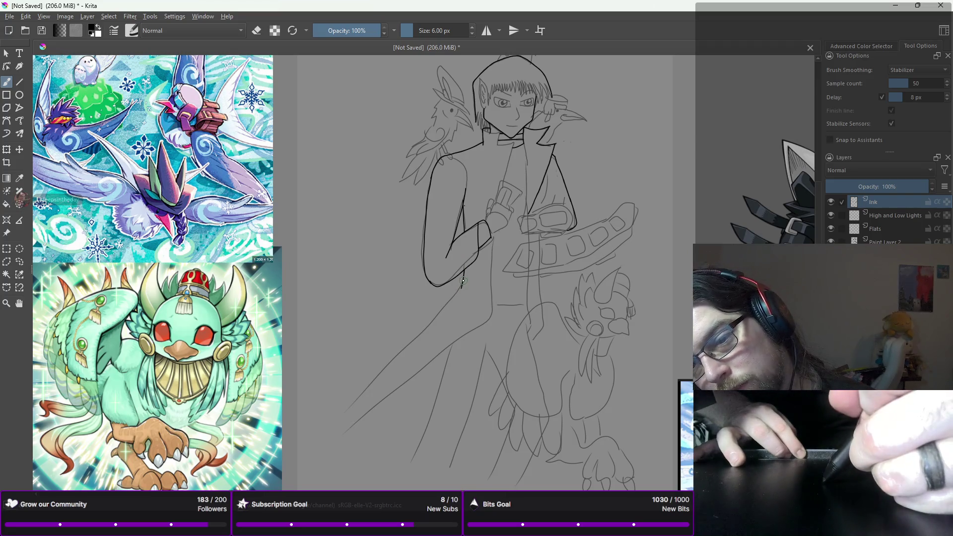
drag(420, 334, 379, 375)
key(ctrl+z)
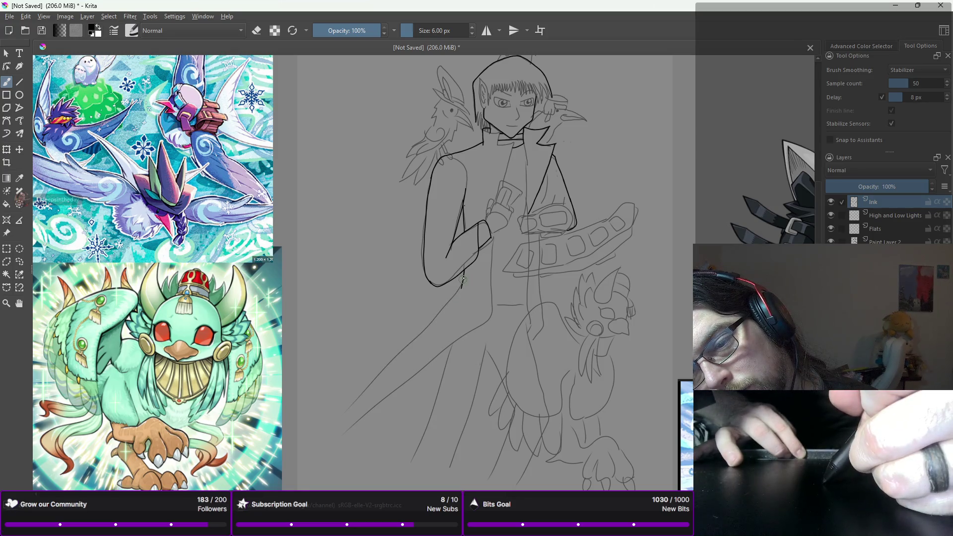
- Ink the coat's front edge as one straight black line from under the arm to the lower-left hem
drag(463, 278, 389, 369)
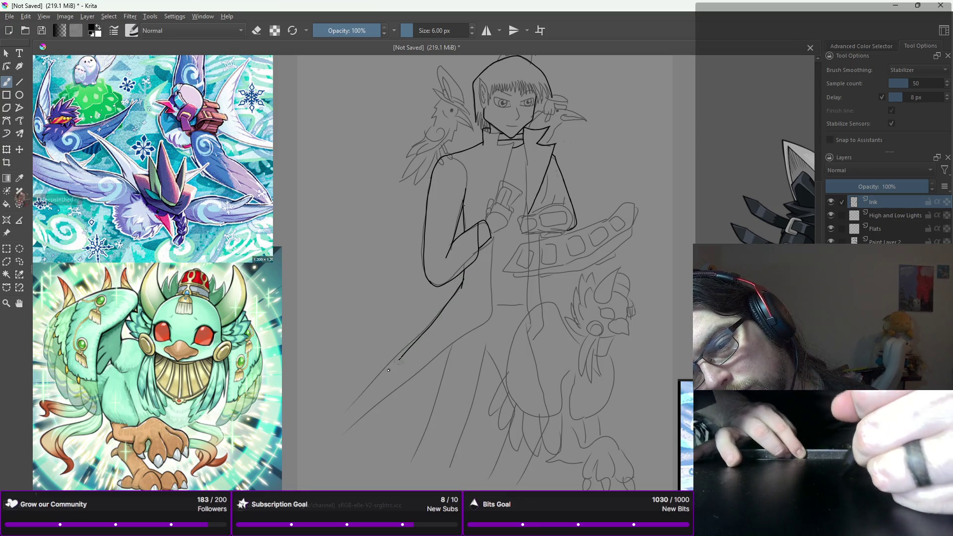
key(ctrl+z)
mouse_move(463, 270)
mouse_down()
mouse_move(458, 292)
mouse_move(362, 414)
mouse_up()
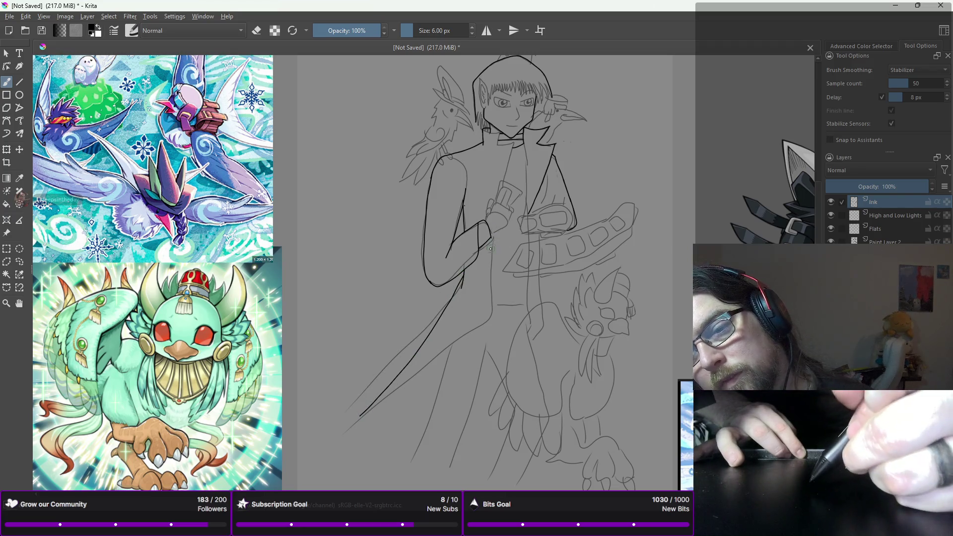
mouse_move(489, 320)
mouse_down()
mouse_move(361, 431)
mouse_move(377, 405)
mouse_move(422, 383)
mouse_up()
key(ctrl+z)
key(ctrl+z)
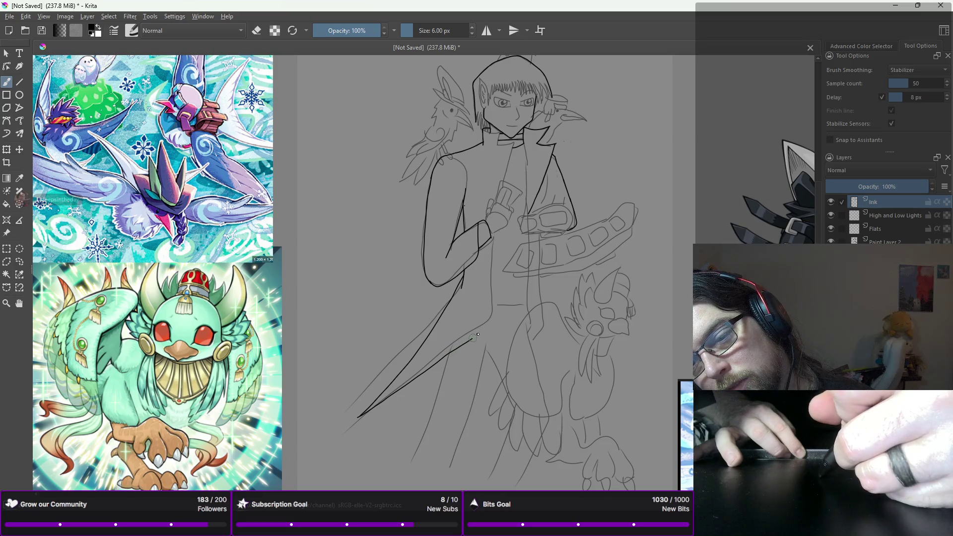
drag(488, 290, 490, 239)
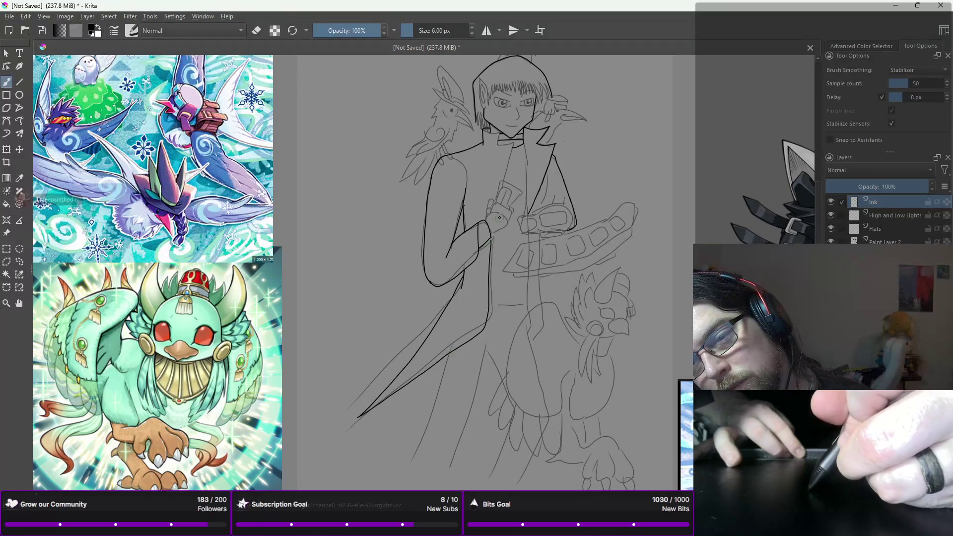
key(ctrl+z)
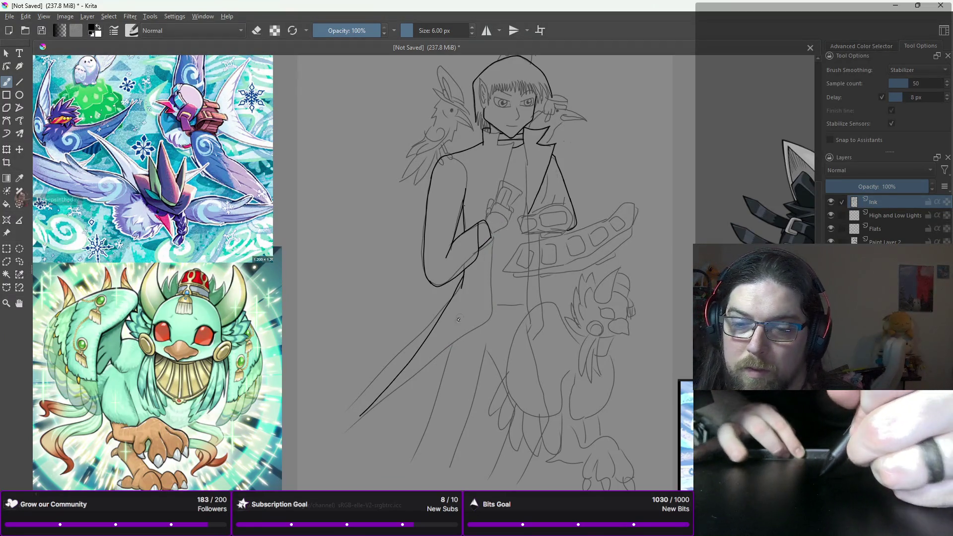
drag(355, 418, 388, 397)
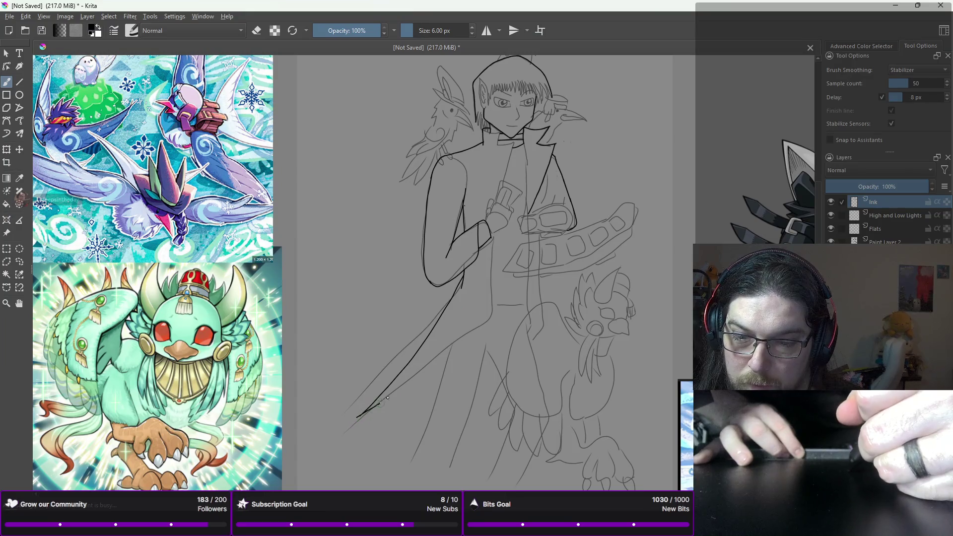
key(ctrl+z)
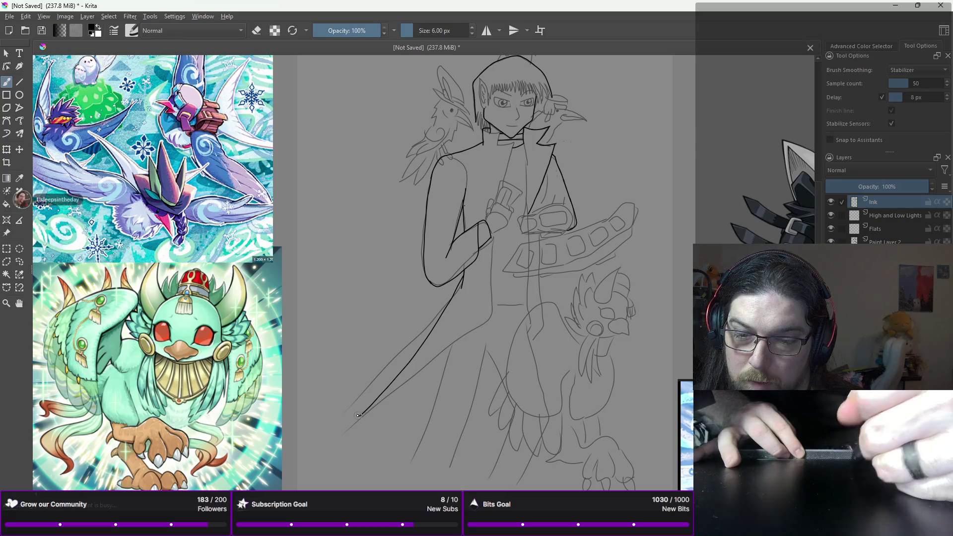
drag(355, 421, 452, 343)
key(ctrl+z)
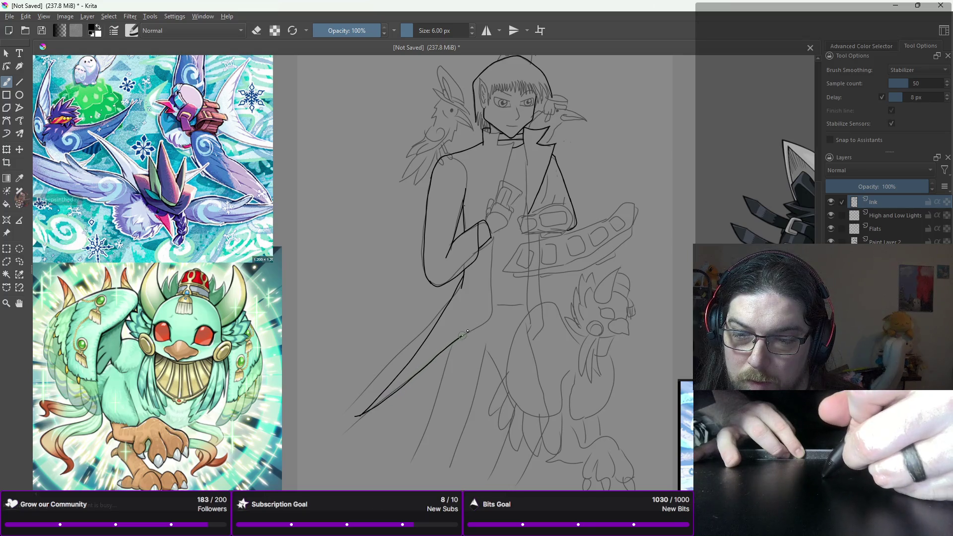
drag(492, 319, 494, 319)
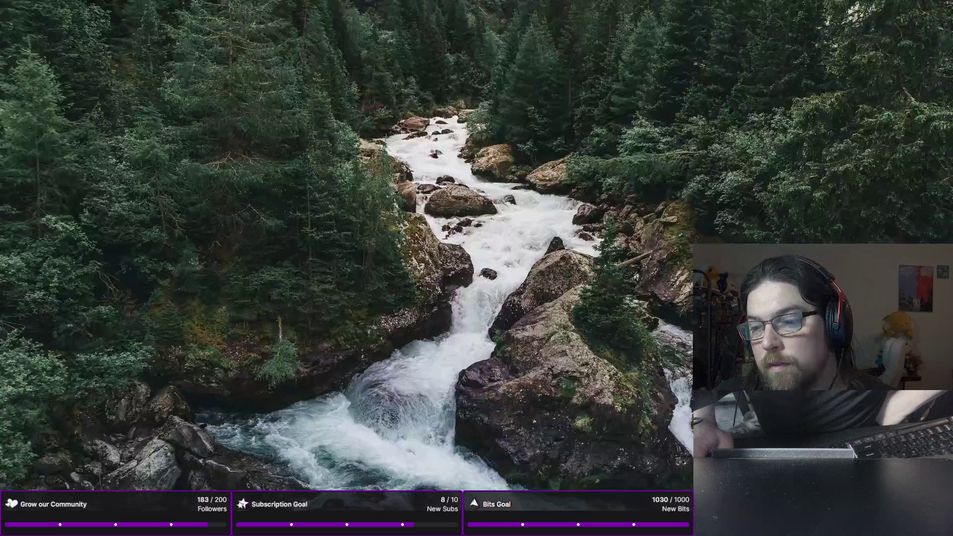
- Save the duel disk reference image from the browser to the desktop as a 1280 x 732 PNG
drag(119, 247, 116, 222)
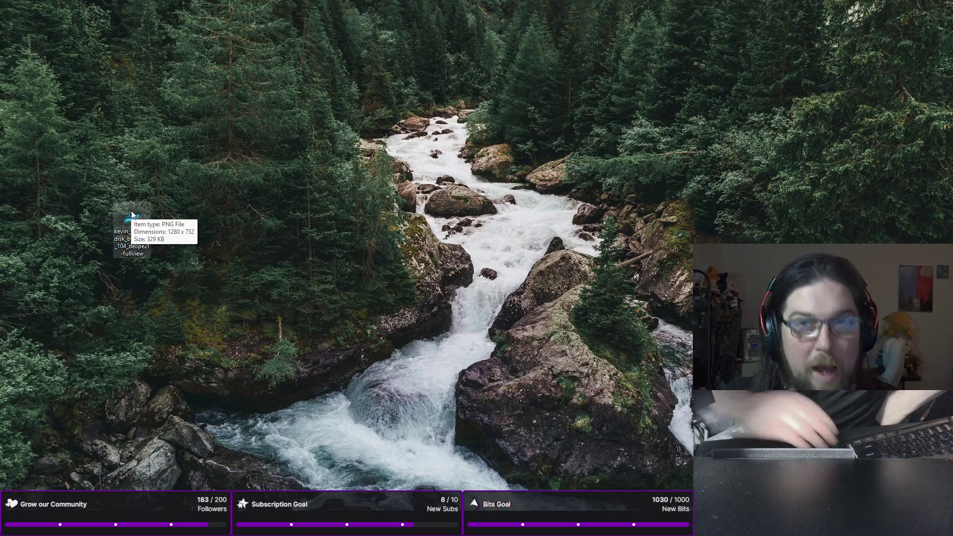
key(Delete)
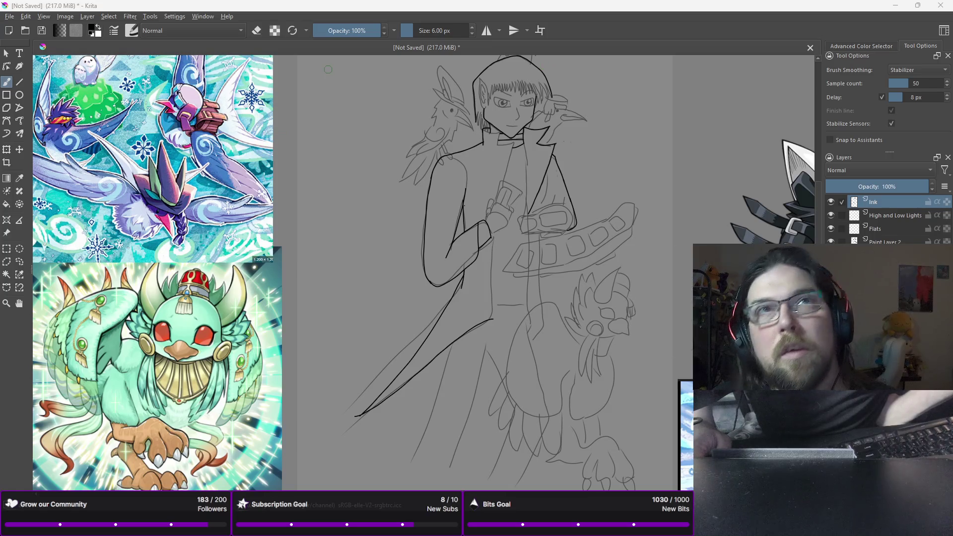
- Add the duel disk PNG as a reference image at the canvas's upper right, then return to the brush
mouse_move(685, 202)
mouse_down()
mouse_move(691, 219)
mouse_move(720, 104)
mouse_move(564, 207)
mouse_move(553, 236)
mouse_move(758, 106)
mouse_move(723, 114)
mouse_up()
click(734, 254)
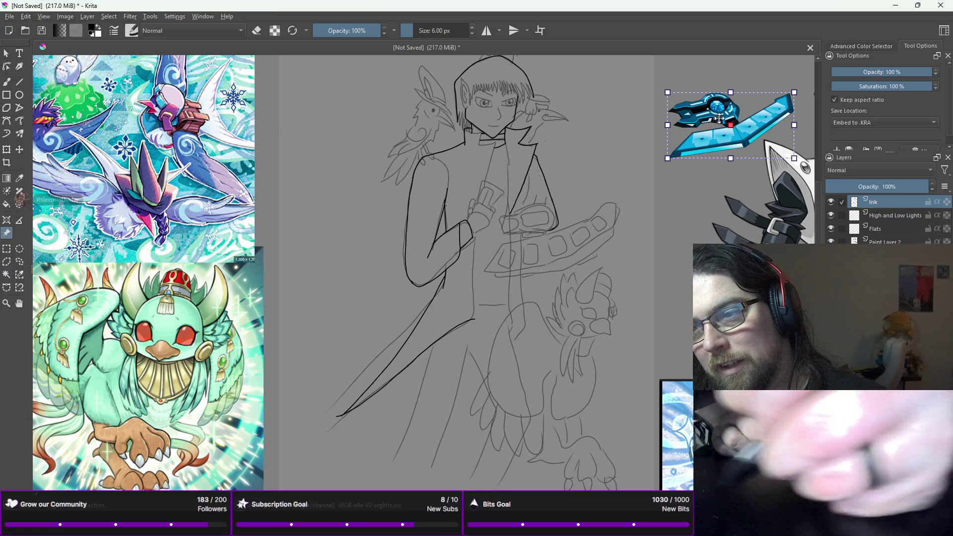
drag(713, 126, 705, 103)
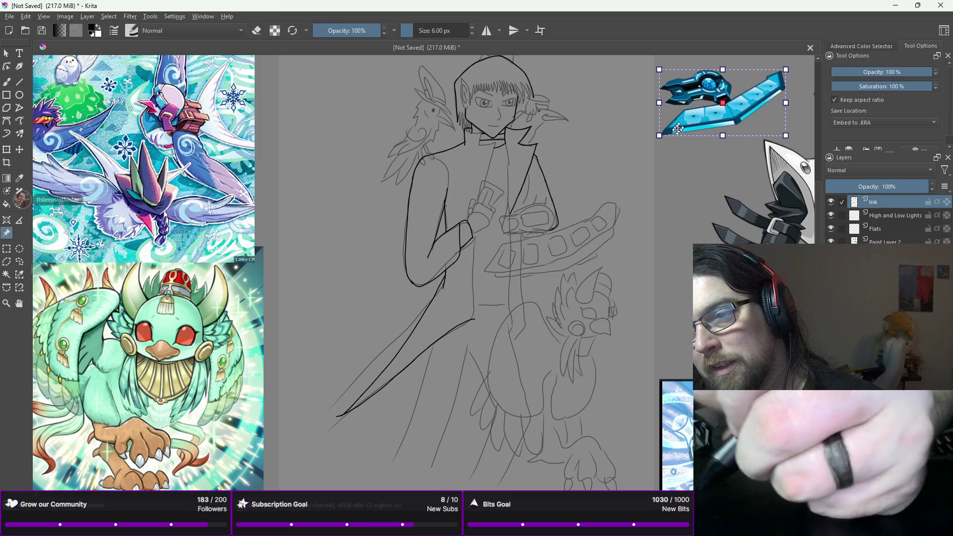
key(b)
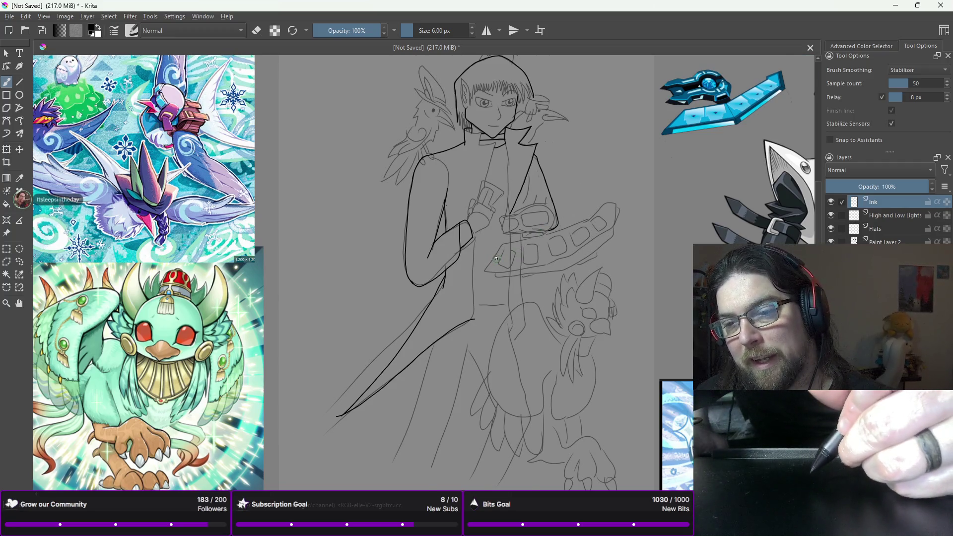
scroll(496, 263, up, 1)
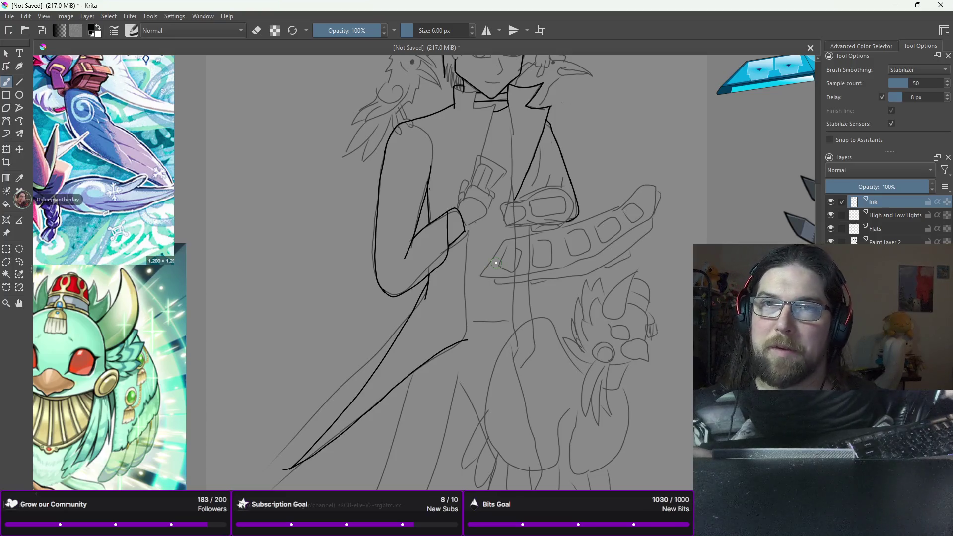
scroll(495, 263, down, 3)
drag(495, 262, 453, 214)
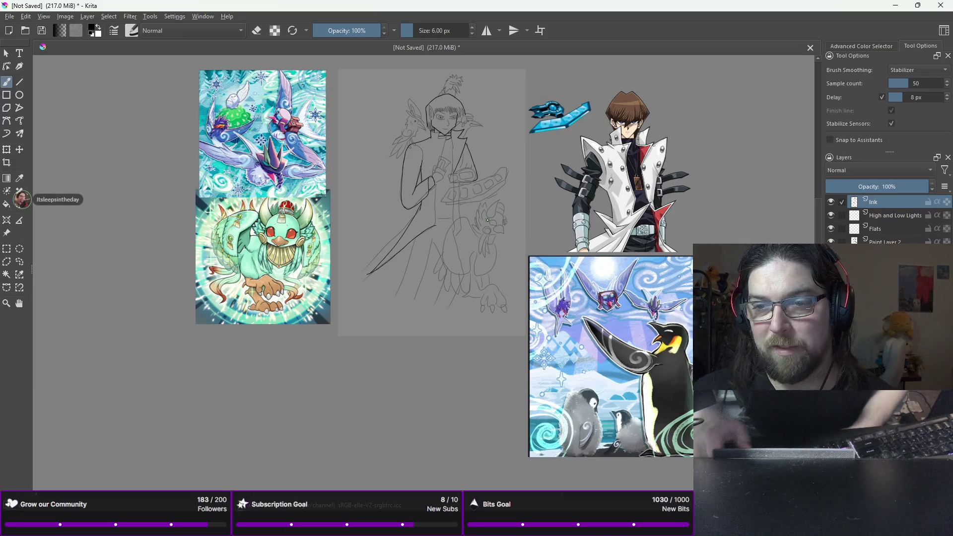
scroll(487, 219, up, 4)
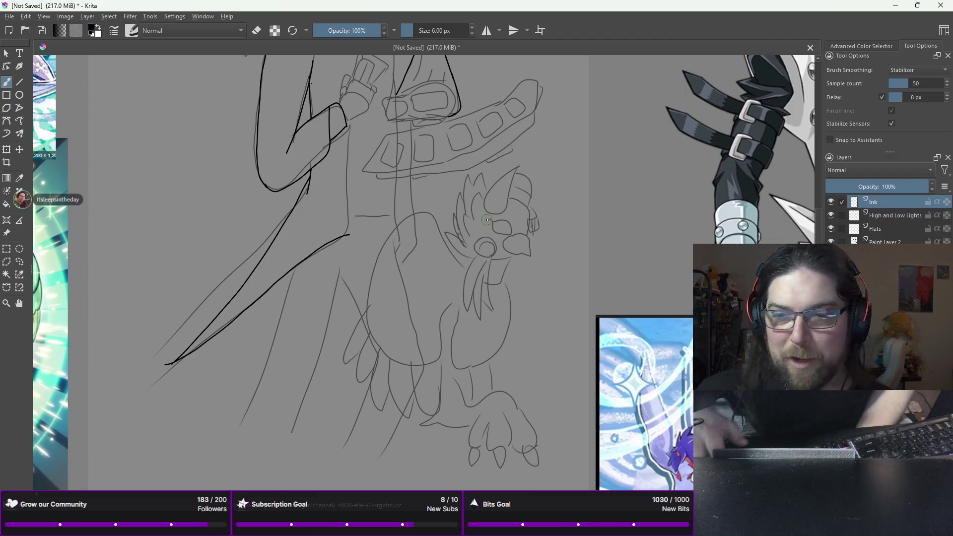
scroll(486, 247, down, 3)
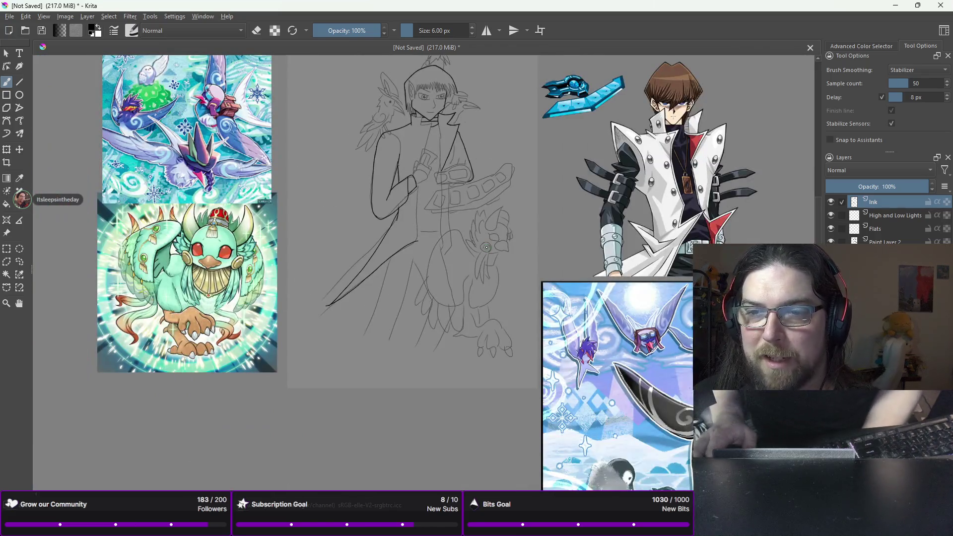
scroll(487, 247, up, 2)
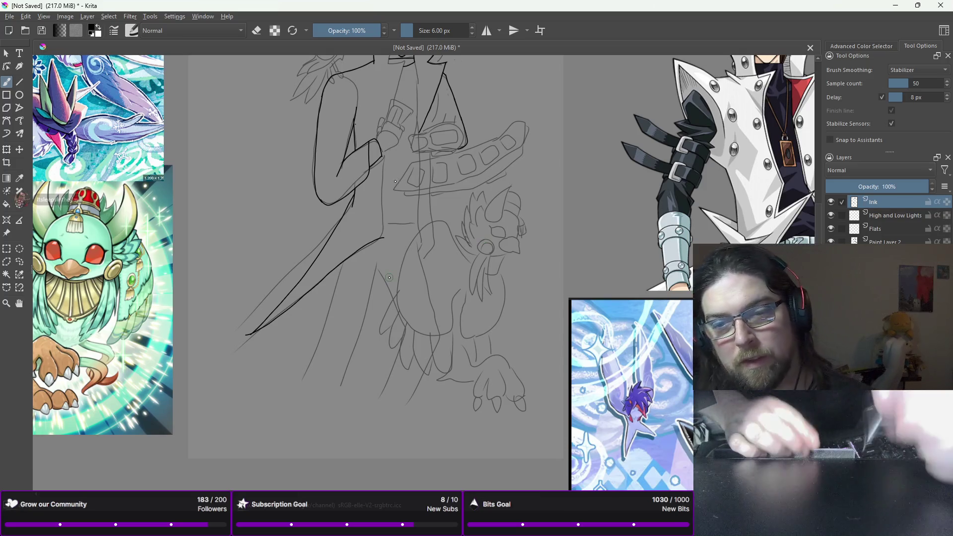
drag(389, 215, 400, 237)
key(ctrl+z)
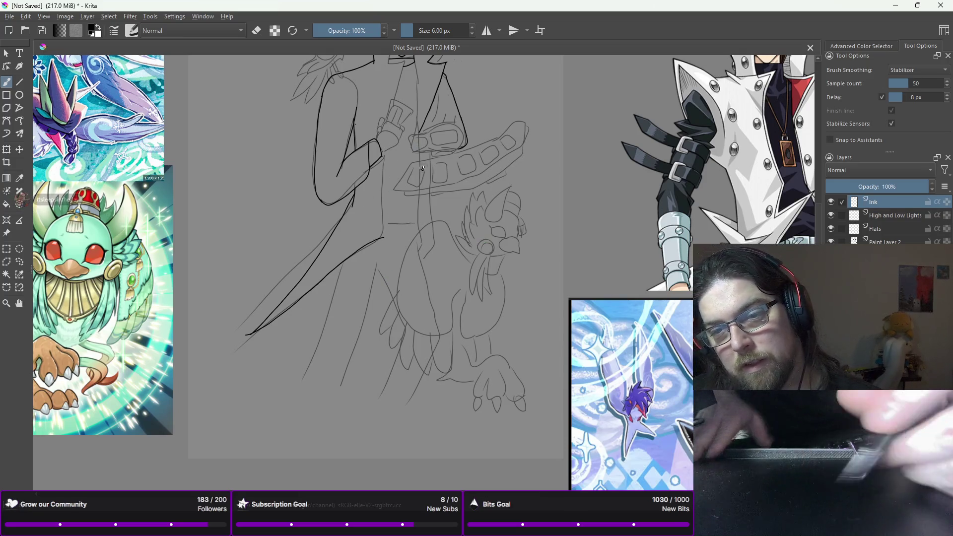
drag(417, 144, 451, 141)
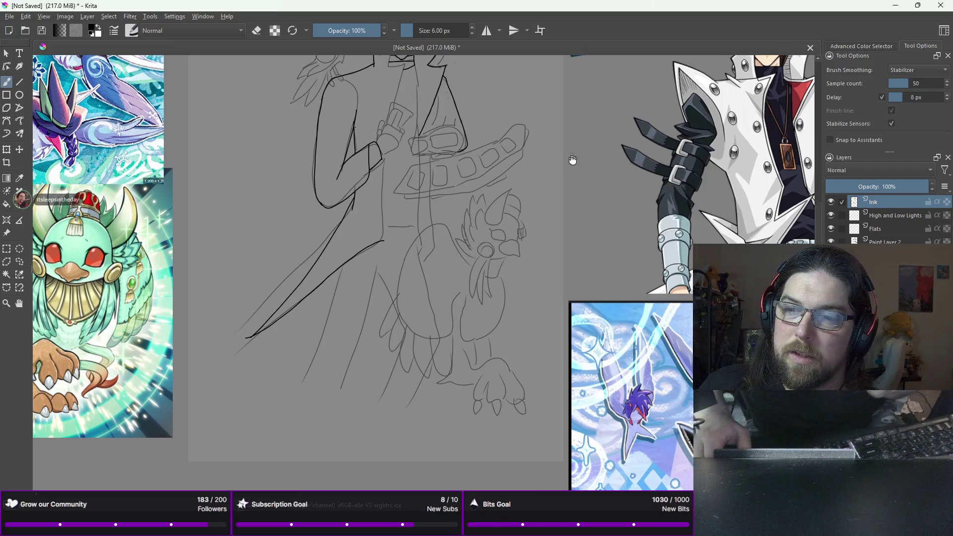
scroll(570, 159, up, 2)
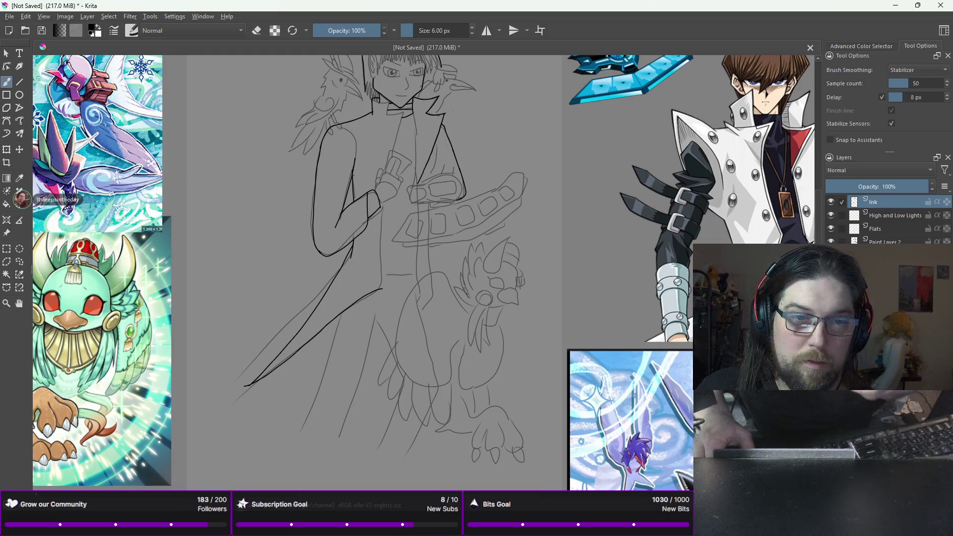
click(7, 233)
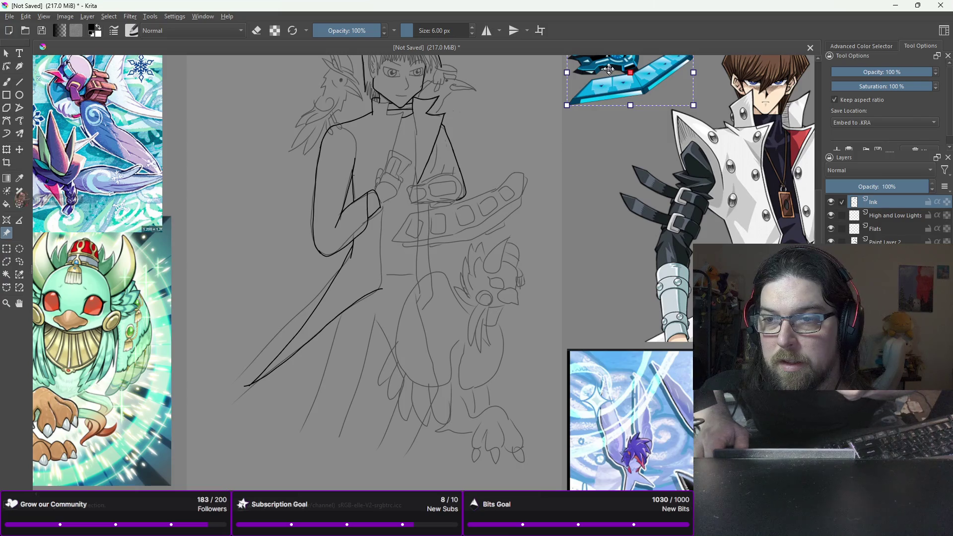
- Move the blue duel disk reference image directly over the sketched duel disk on the arm
mouse_move(605, 65)
mouse_down()
mouse_move(489, 162)
mouse_move(372, 214)
mouse_move(432, 196)
mouse_up()
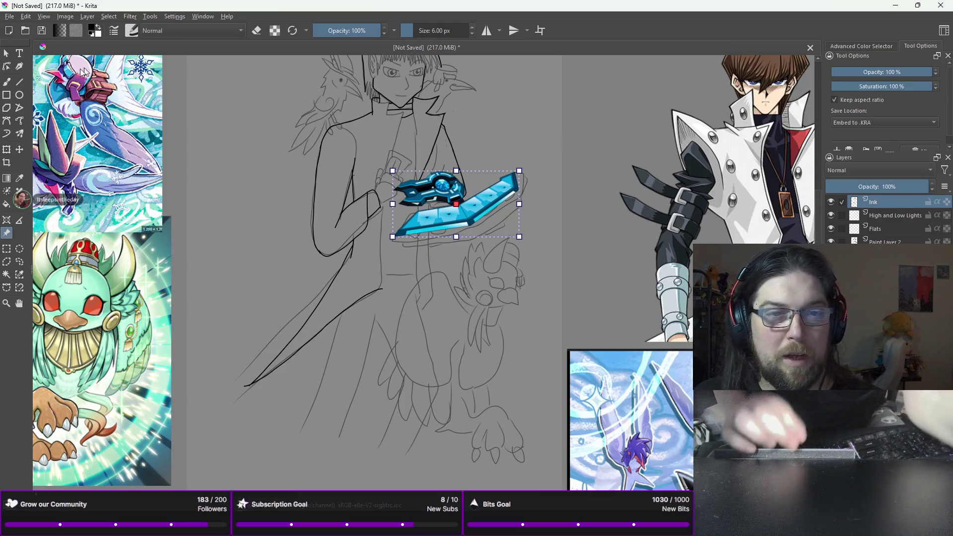
click(19, 82)
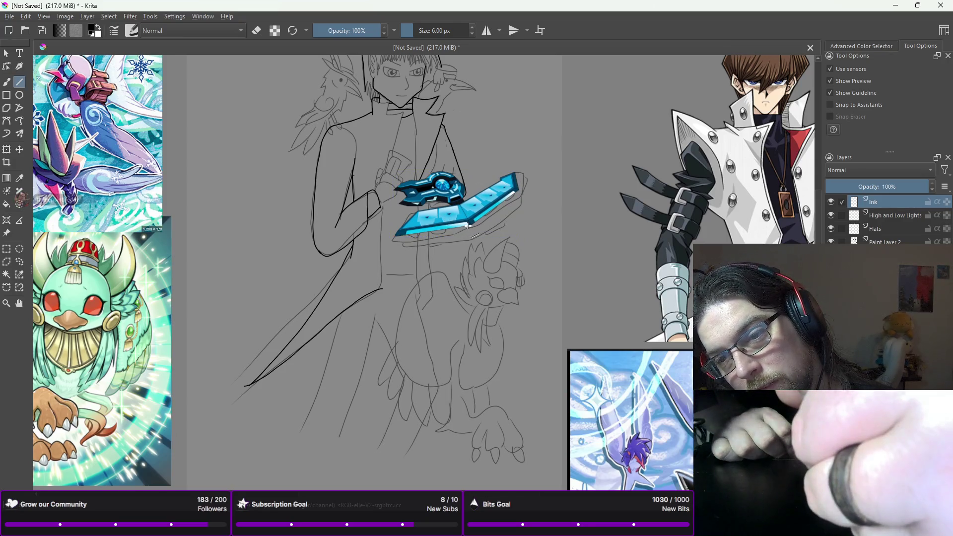
- On Paint Layer 2, draw straight lines along the duel disk's lower blade edge
drag(468, 227, 400, 236)
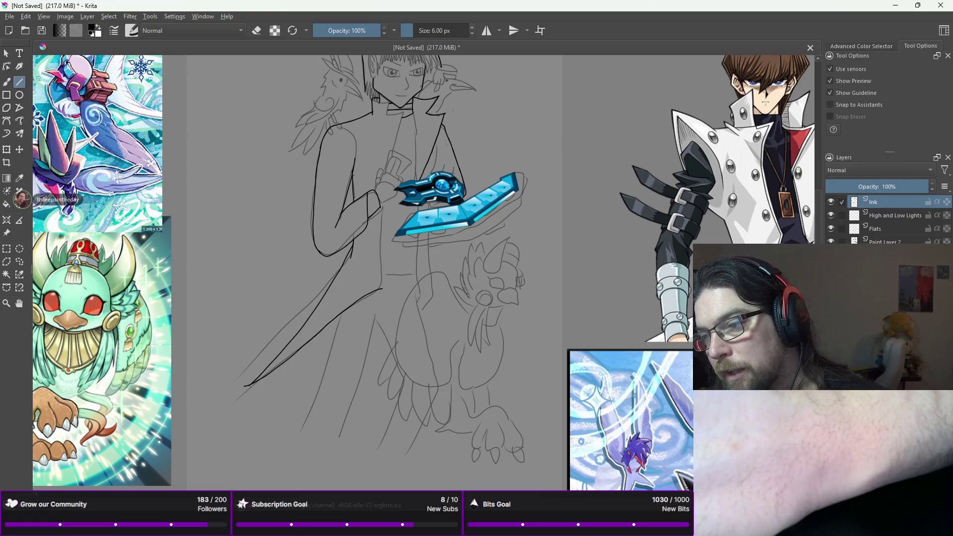
click(886, 241)
mouse_move(471, 227)
mouse_down()
mouse_move(392, 236)
mouse_move(408, 217)
mouse_move(394, 235)
mouse_up()
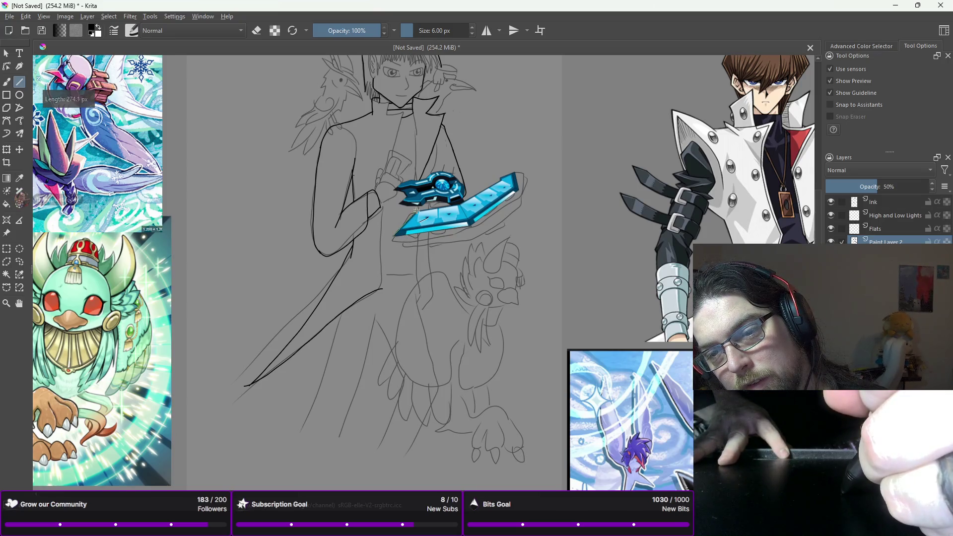
drag(418, 210, 473, 192)
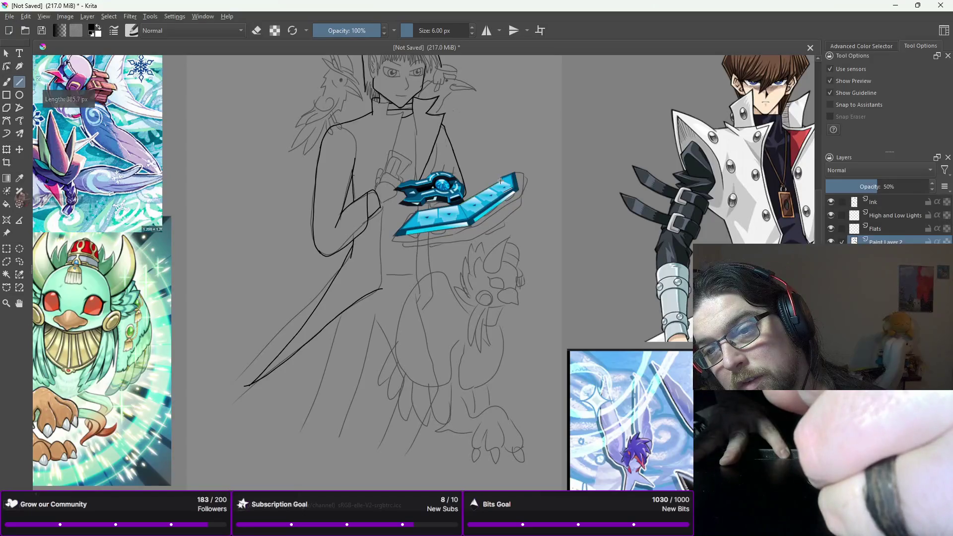
- Add several short and long straight guide lines tracing the duel disk's blade edges over the reference
drag(500, 180, 499, 181)
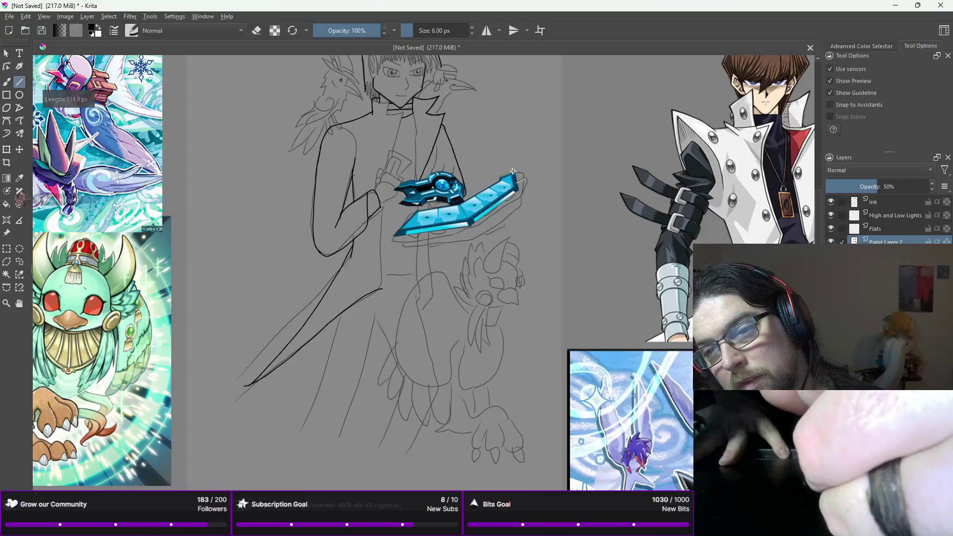
mouse_move(516, 171)
mouse_down()
mouse_move(521, 189)
mouse_move(472, 225)
mouse_move(481, 223)
mouse_move(463, 211)
mouse_move(471, 220)
mouse_move(463, 169)
mouse_up()
mouse_move(436, 208)
mouse_down()
mouse_move(437, 216)
mouse_move(420, 211)
mouse_move(466, 224)
mouse_move(460, 215)
mouse_up()
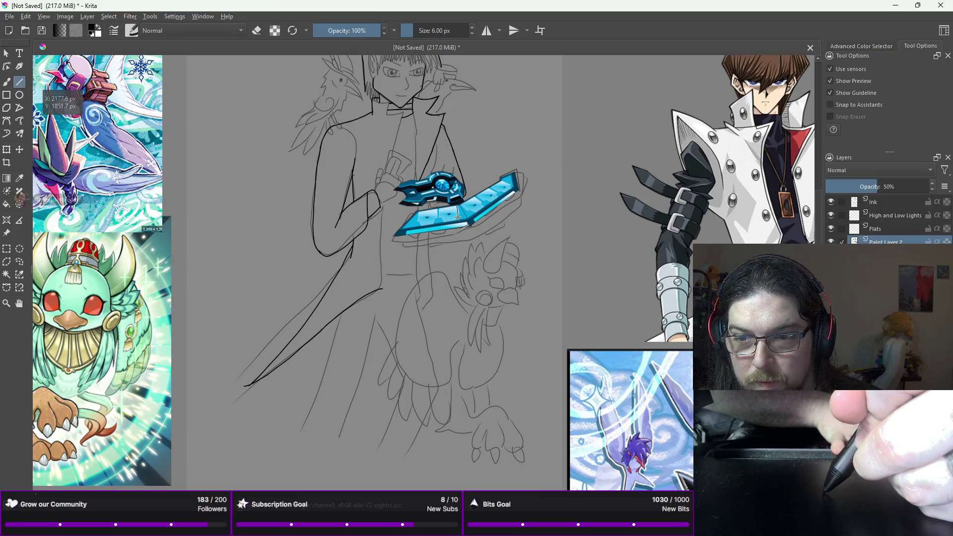
mouse_move(457, 216)
mouse_down()
mouse_move(438, 208)
mouse_move(439, 218)
mouse_move(460, 205)
mouse_up()
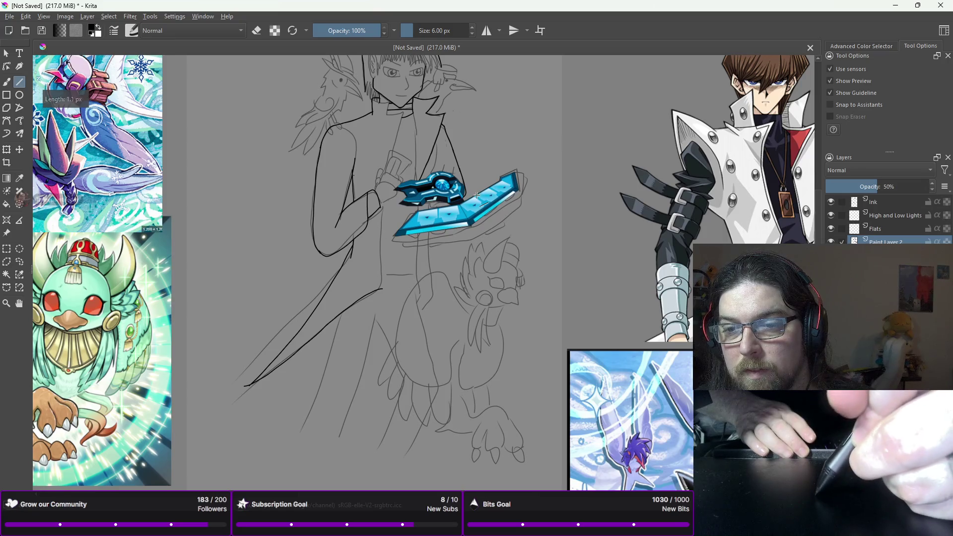
drag(496, 192, 503, 182)
mouse_move(502, 183)
mouse_down()
mouse_move(512, 174)
mouse_move(515, 187)
mouse_up()
mouse_move(478, 219)
mouse_down()
mouse_move(398, 232)
mouse_move(474, 223)
mouse_move(471, 206)
mouse_move(447, 202)
mouse_move(461, 199)
mouse_move(414, 205)
mouse_move(432, 177)
mouse_move(404, 198)
mouse_move(415, 201)
mouse_move(425, 190)
mouse_move(401, 189)
mouse_move(424, 185)
mouse_move(452, 207)
mouse_move(464, 200)
mouse_up()
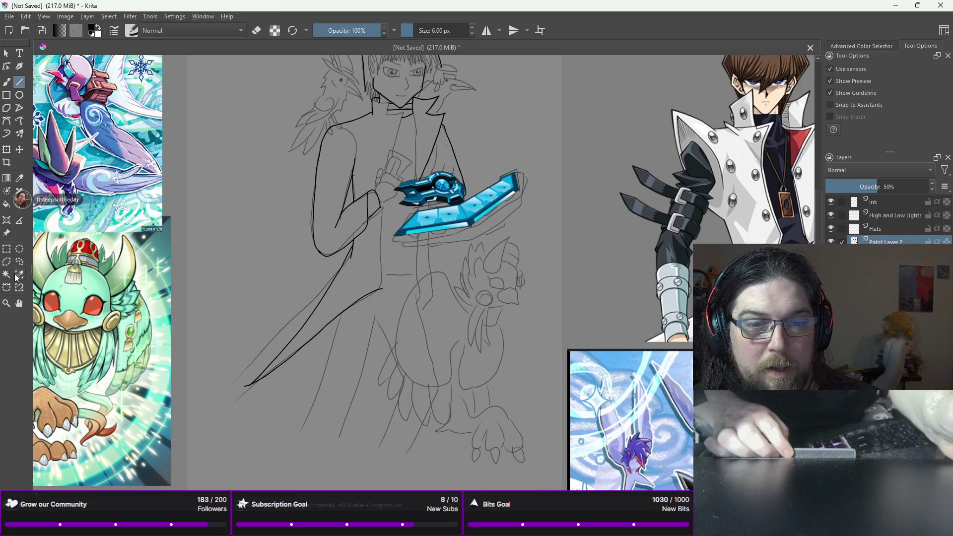
- Move the duel disk reference image back to the top right of the canvas
click(6, 233)
mouse_move(490, 196)
mouse_down()
mouse_move(664, 108)
mouse_move(677, 110)
mouse_up()
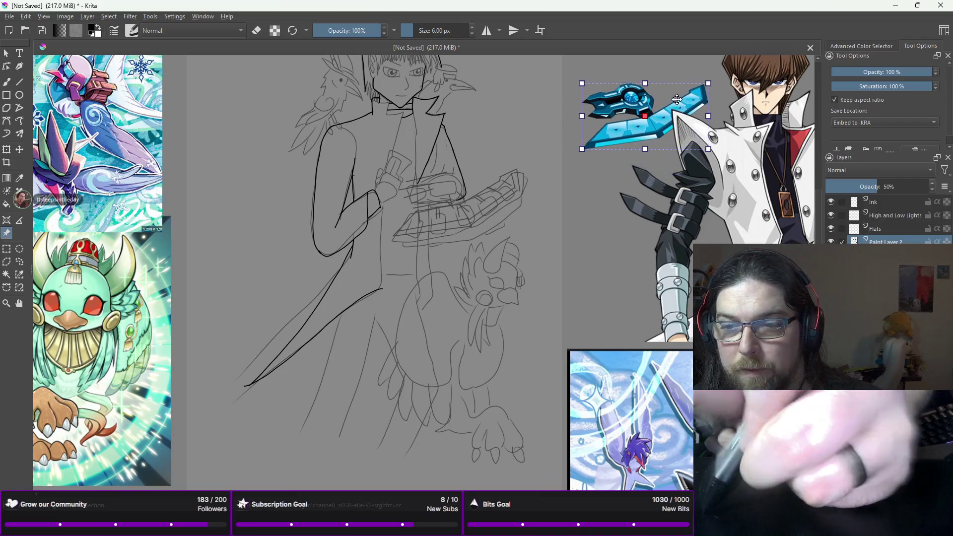
key(b)
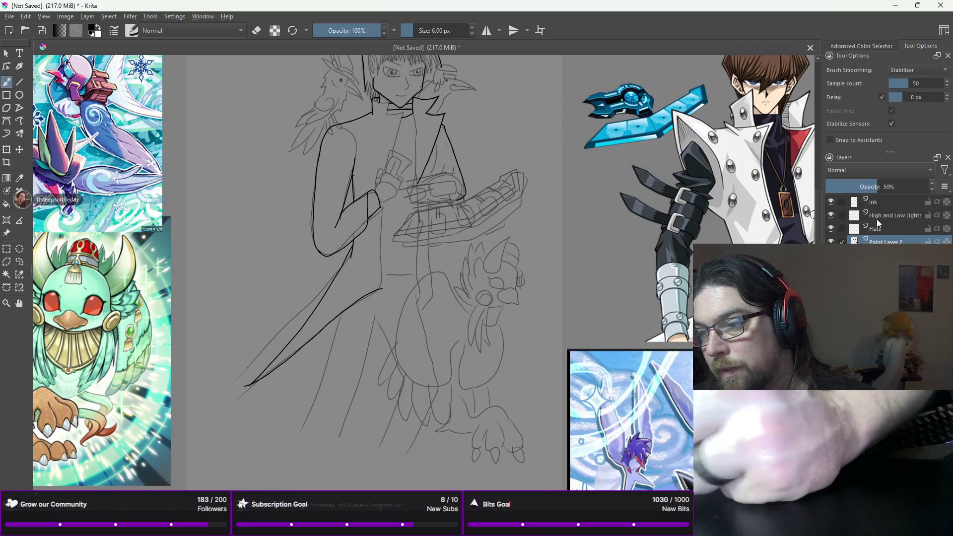
- On the Ink layer, ink a short black stroke marking the duel disk's corner
click(885, 202)
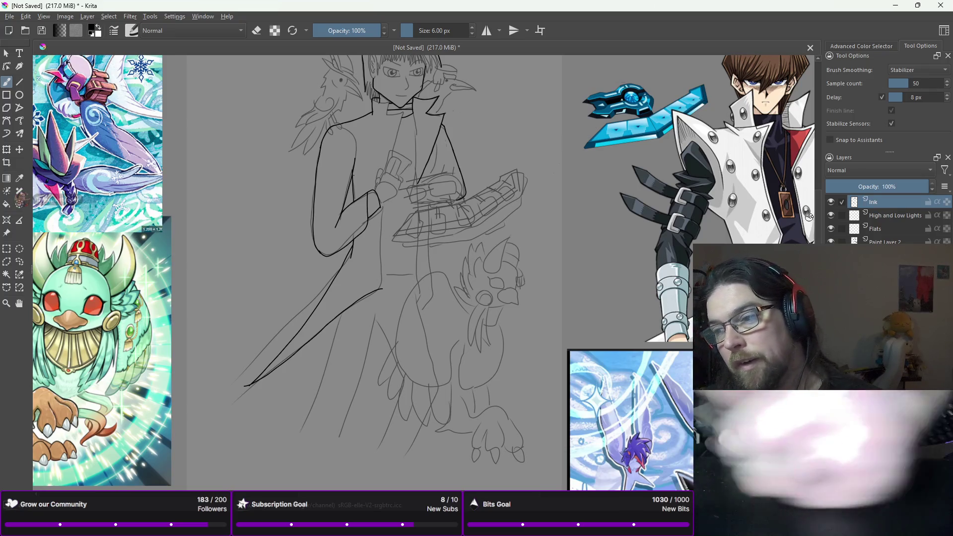
scroll(452, 229, up, 5)
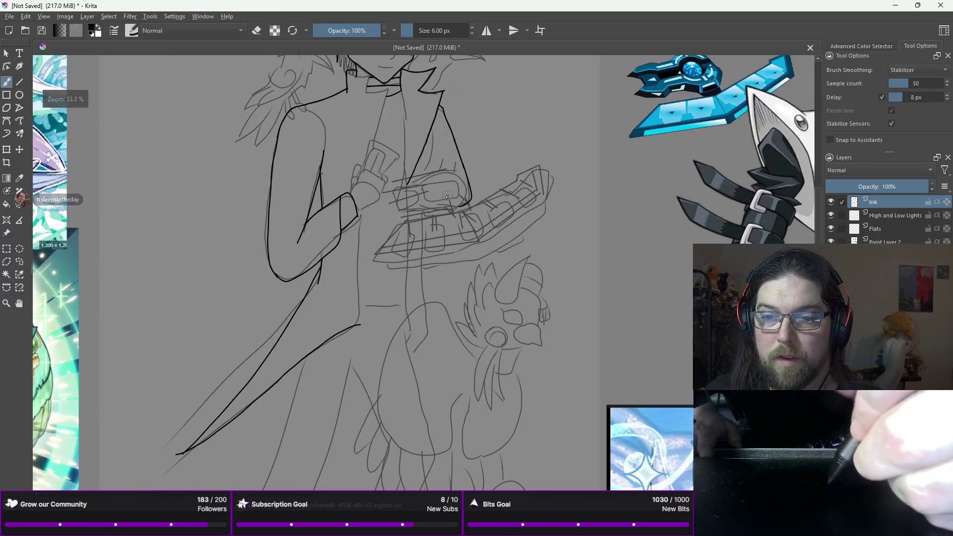
scroll(457, 217, down, 3)
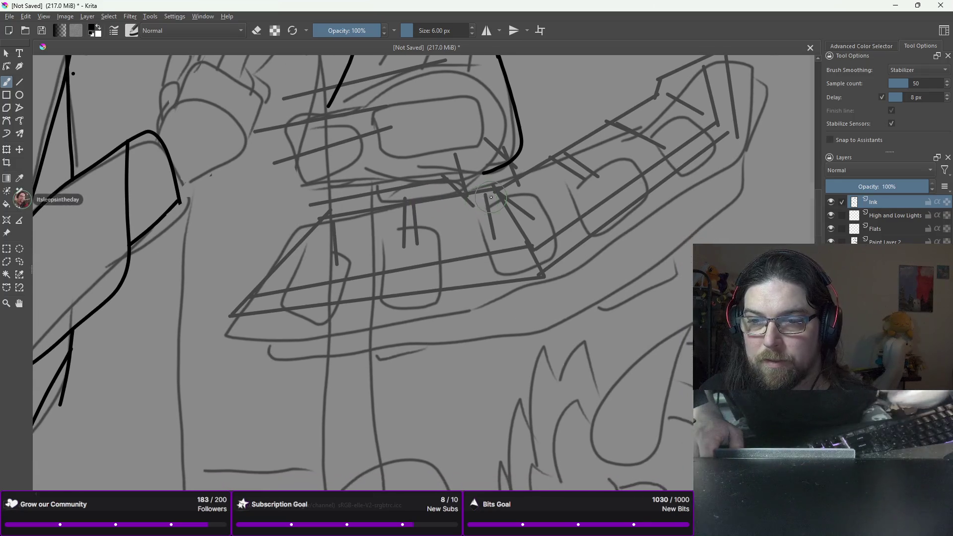
right_click(392, 196)
right_click(407, 187)
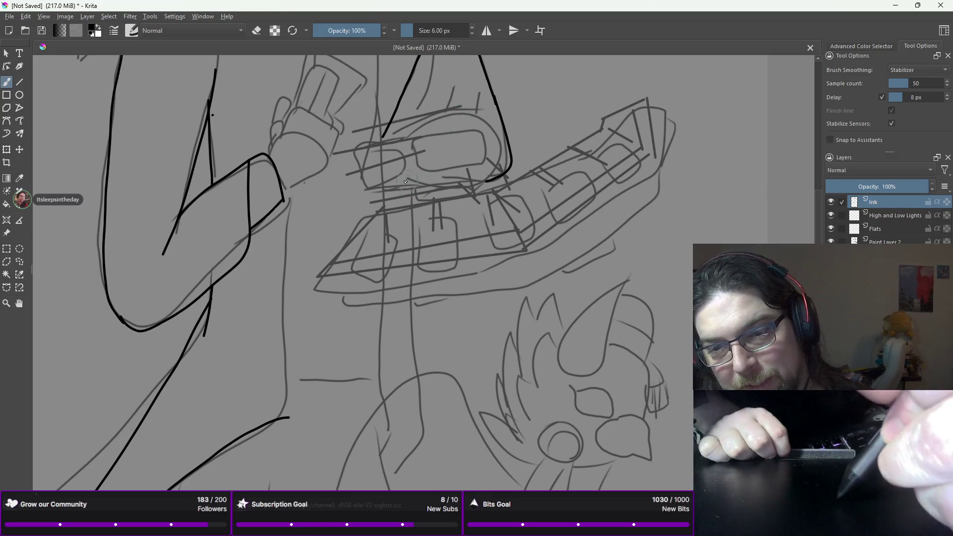
drag(370, 224, 376, 212)
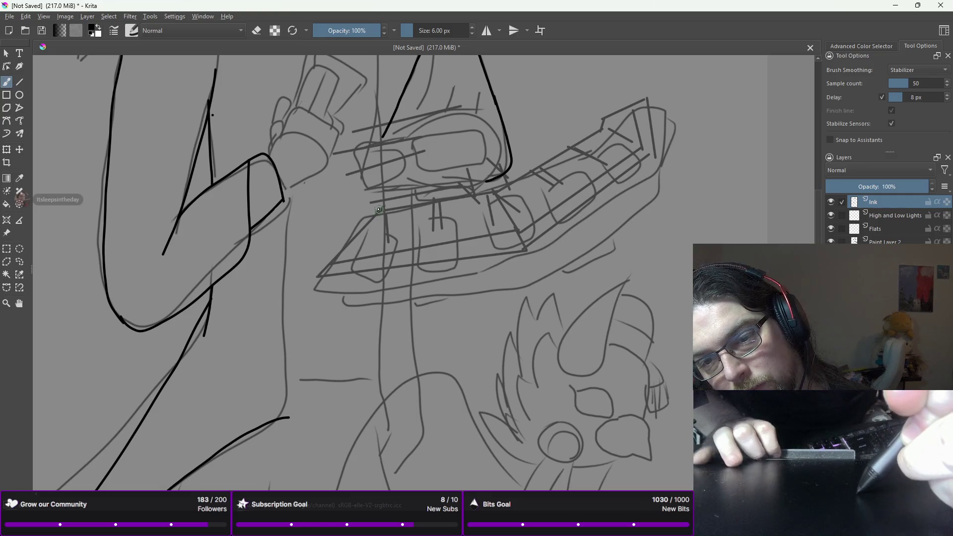
click(20, 82)
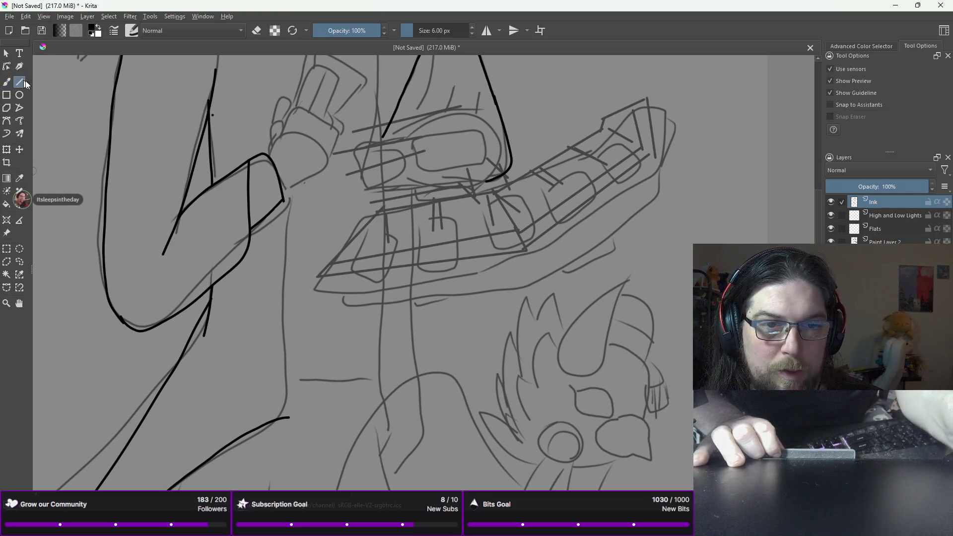
- Outline the duel disk's long card tray with straight black ink lines: top, lower and bottom edges
drag(376, 205, 317, 277)
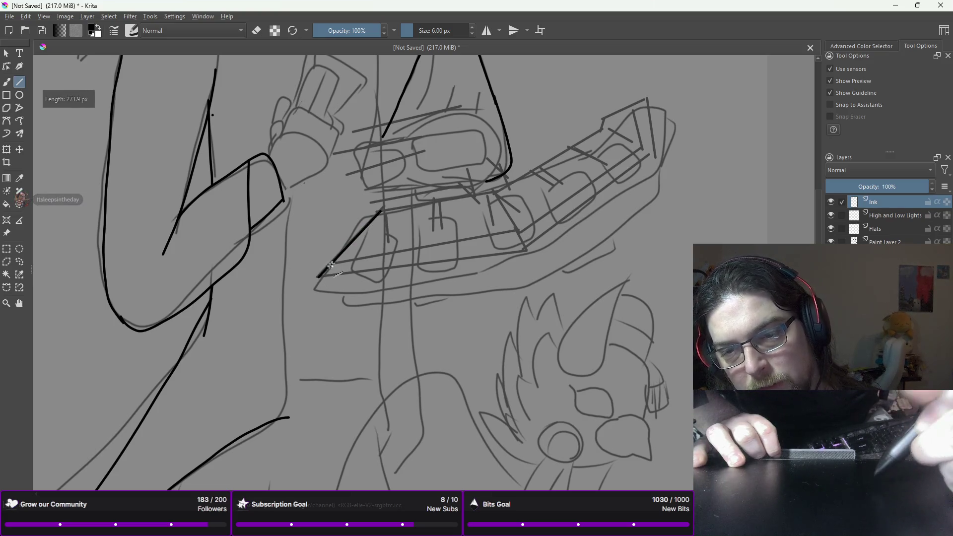
mouse_move(568, 131)
mouse_down()
mouse_move(646, 98)
mouse_move(660, 158)
mouse_up()
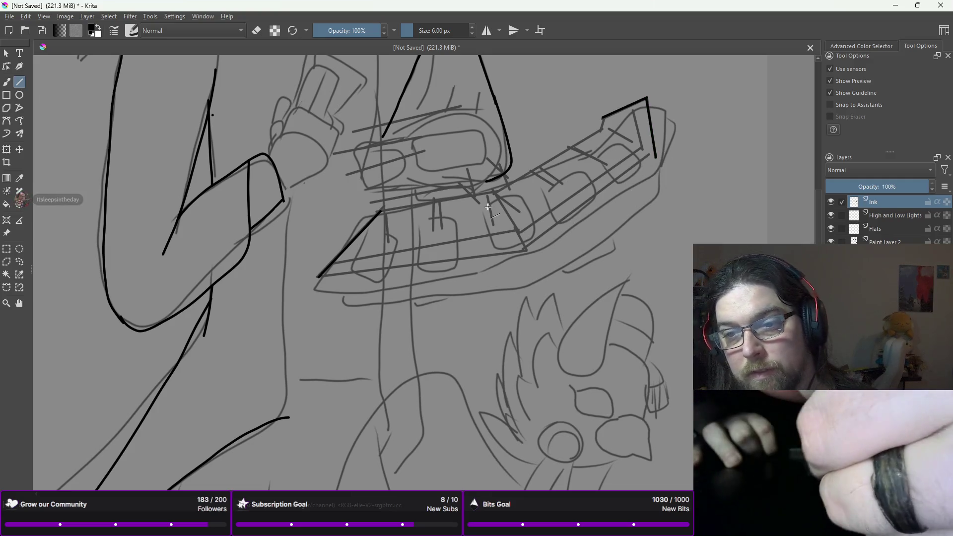
drag(378, 212, 474, 183)
drag(495, 189, 547, 147)
drag(597, 132, 604, 120)
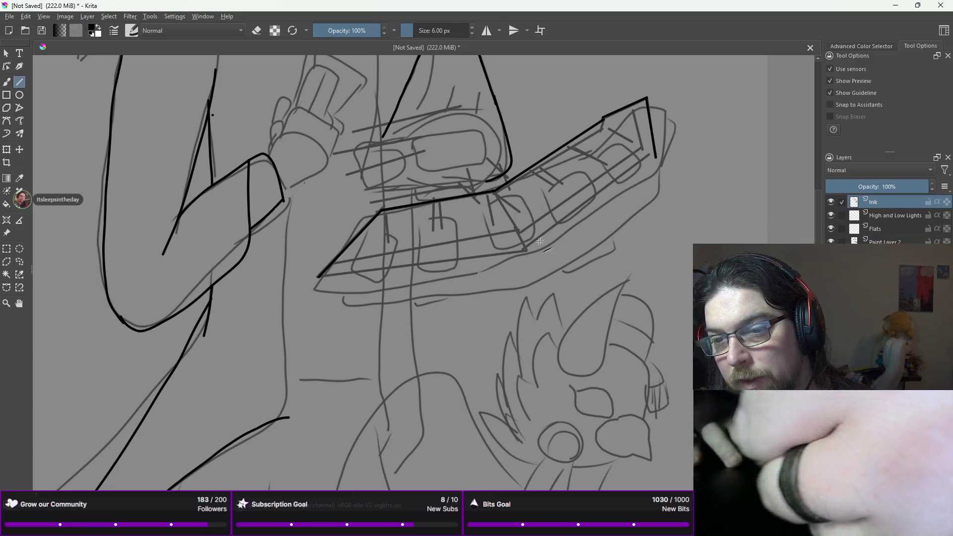
drag(525, 251, 656, 159)
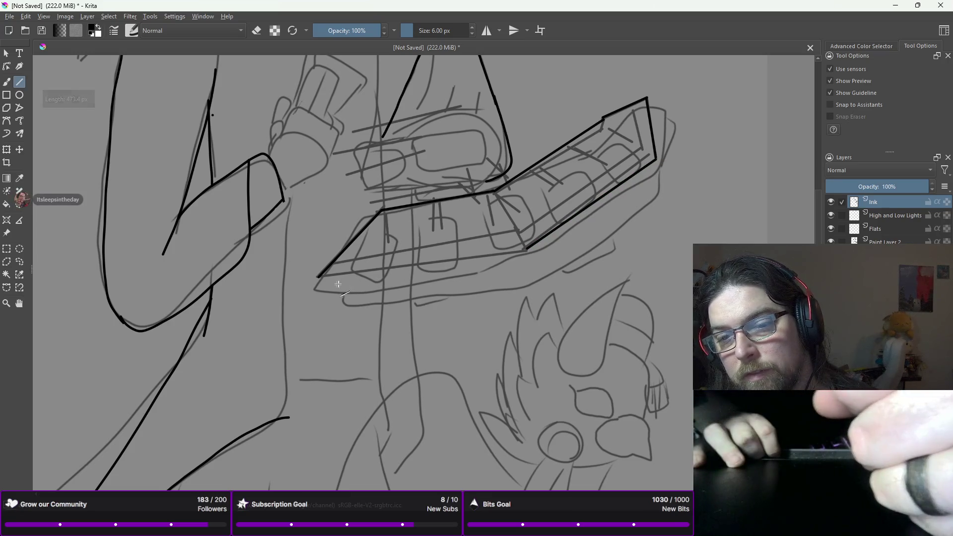
mouse_move(321, 278)
mouse_down()
mouse_move(447, 249)
mouse_move(528, 251)
mouse_up()
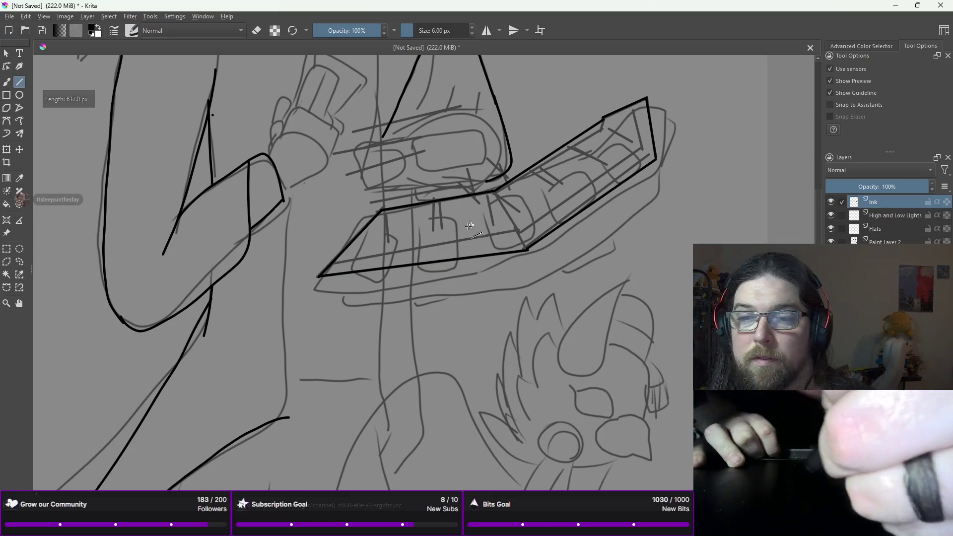
mouse_move(332, 263)
mouse_down()
mouse_move(437, 237)
mouse_move(521, 236)
mouse_move(628, 154)
mouse_move(655, 151)
mouse_up()
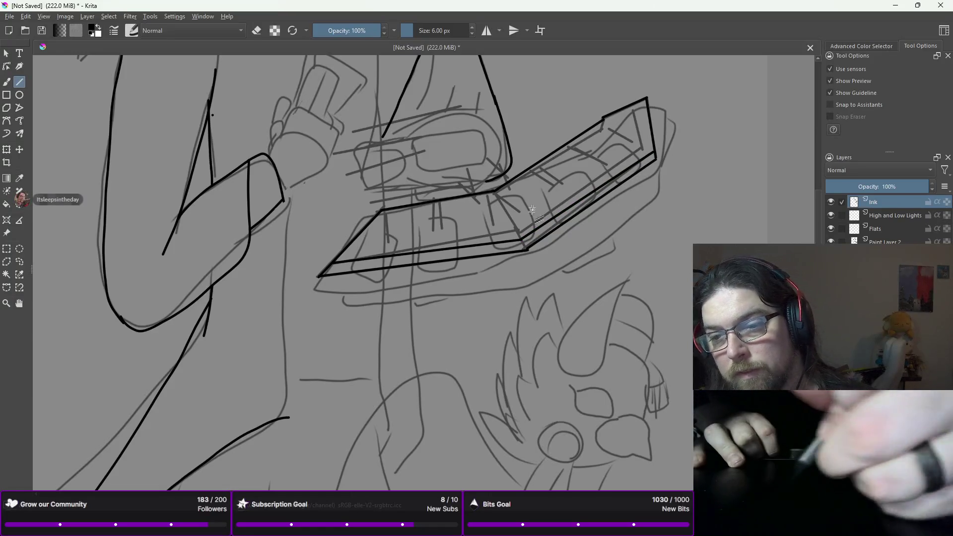
- Ink two straight edges of the disk's central unit, discarding a stray corner line
drag(523, 239, 527, 245)
drag(495, 194, 525, 248)
key(ctrl+z)
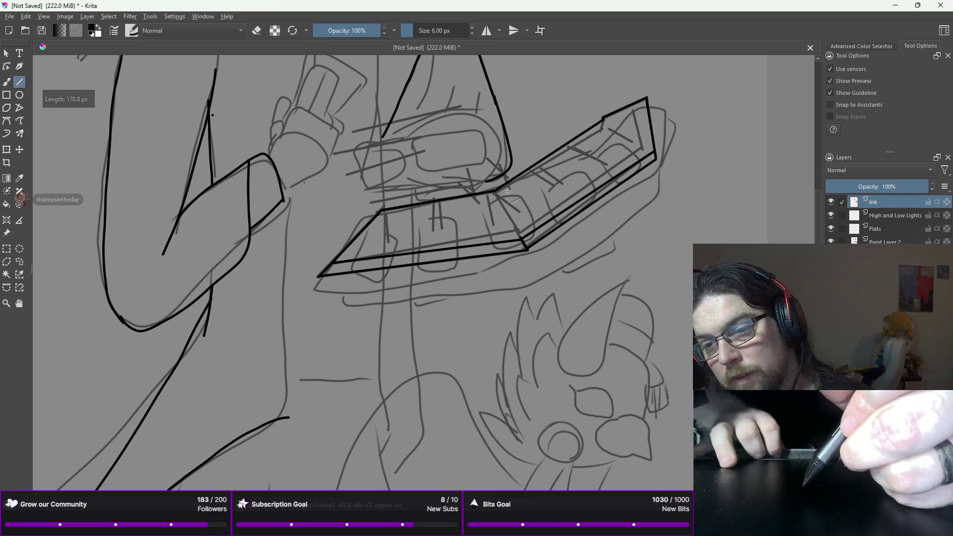
key(ctrl+z)
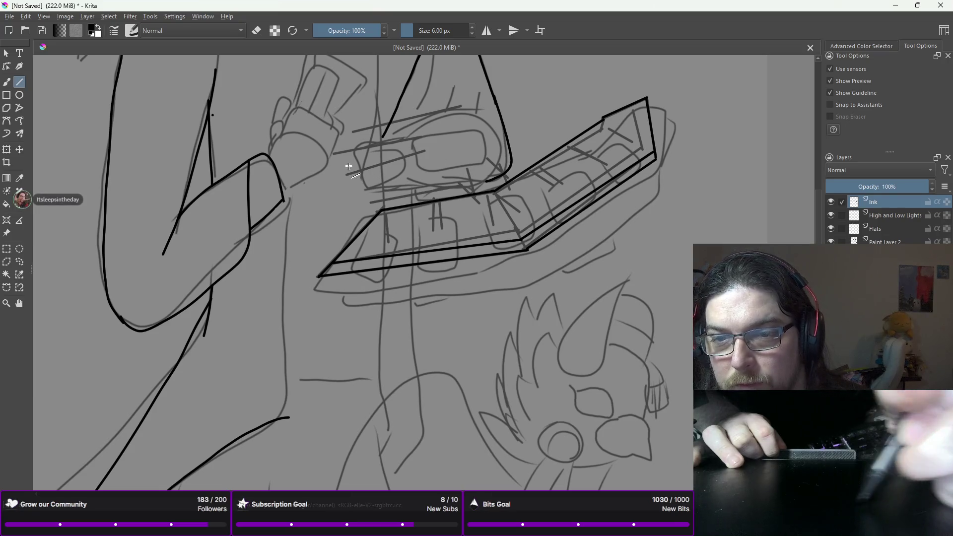
drag(369, 198, 357, 166)
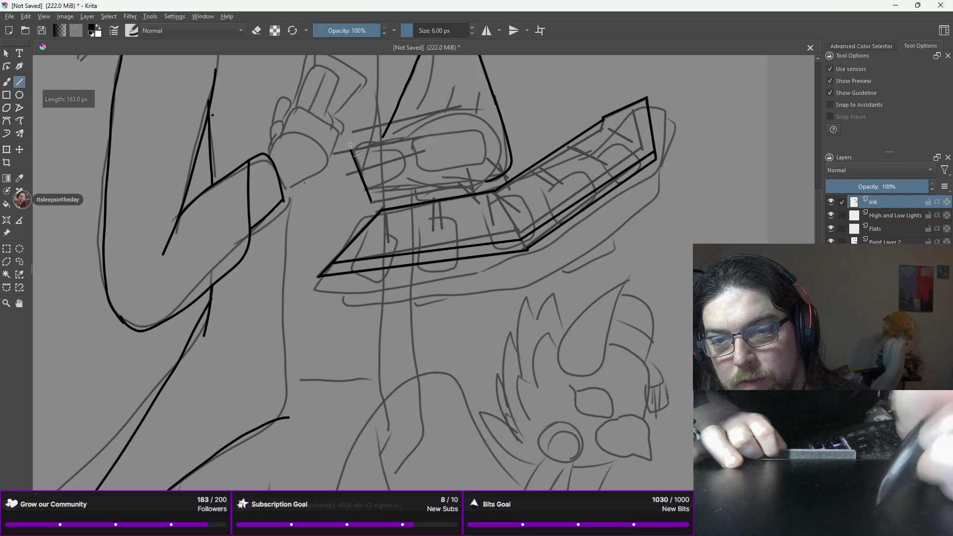
key(Escape)
drag(354, 147, 411, 139)
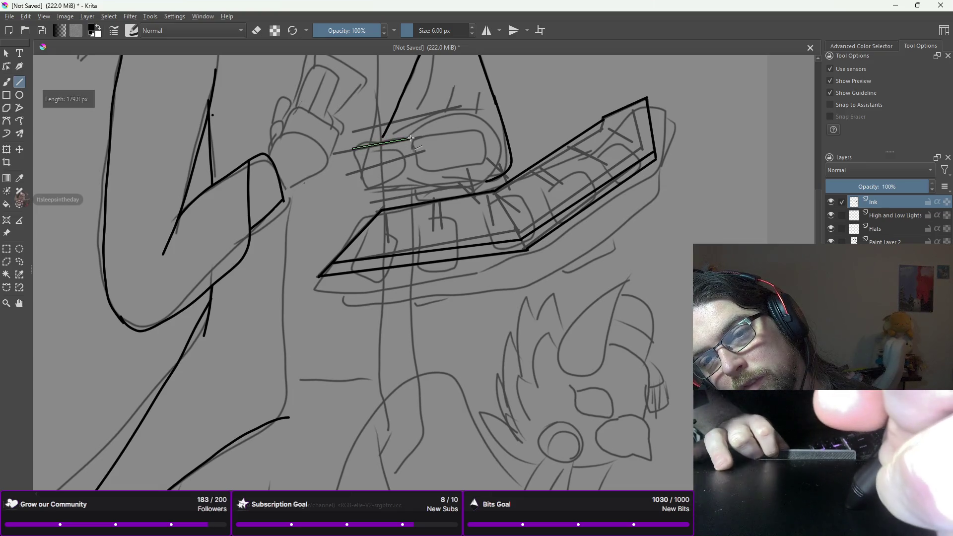
drag(371, 190, 419, 194)
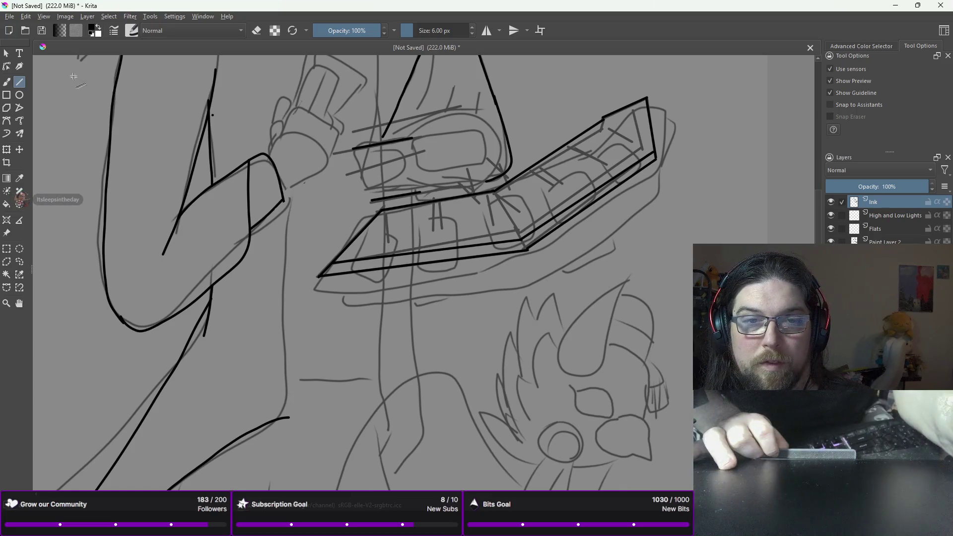
click(20, 96)
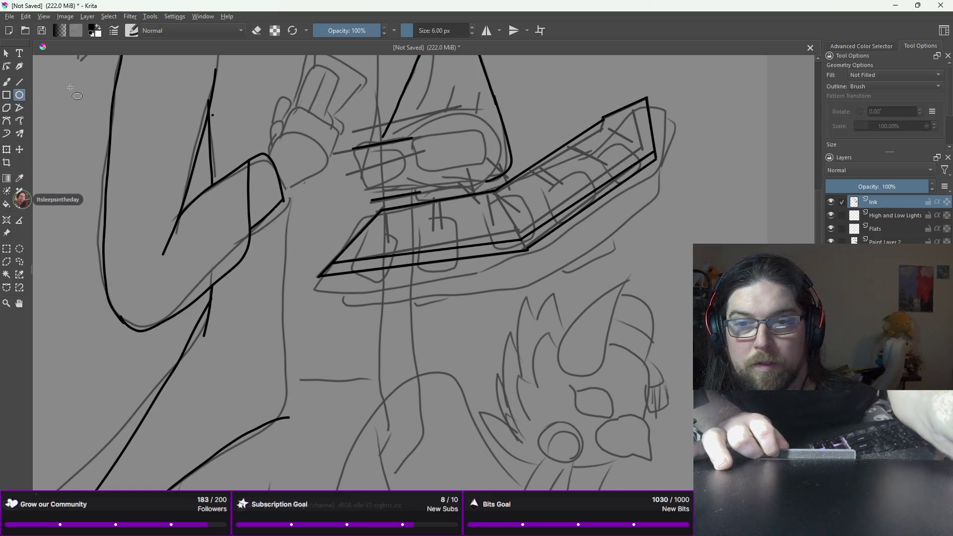
- Draw a black ink ellipse over the round slot on top of the duel disk
mouse_move(411, 138)
mouse_down()
mouse_move(433, 115)
mouse_move(506, 149)
mouse_move(508, 190)
mouse_up()
key(b)
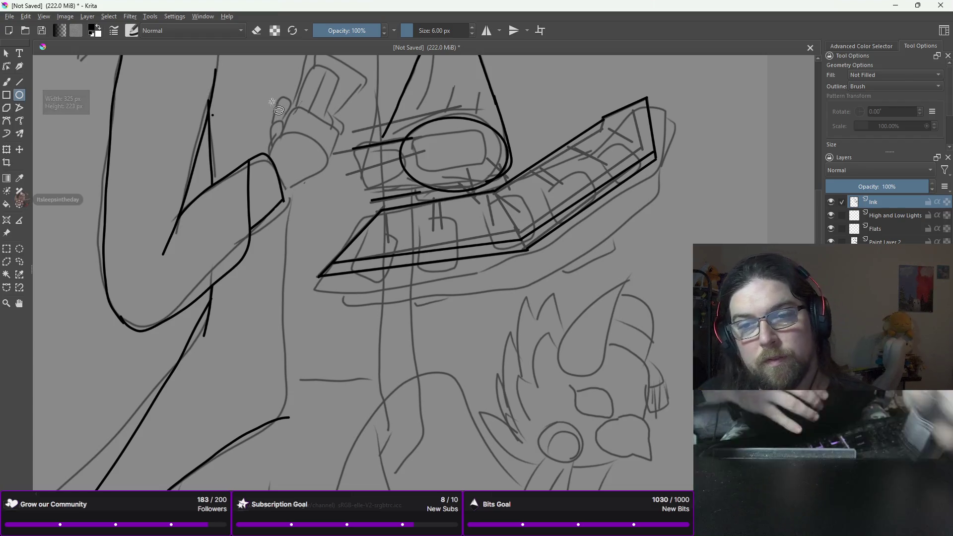
right_click(407, 187)
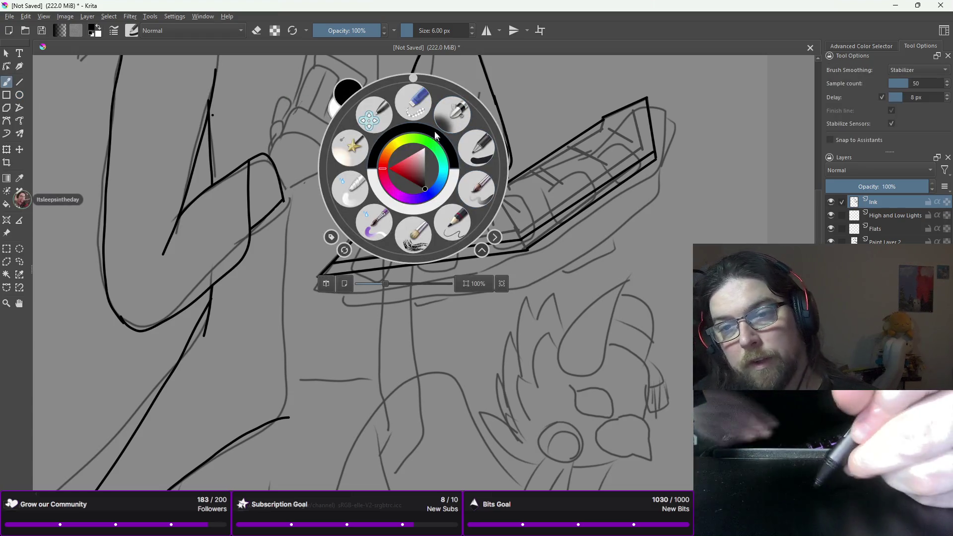
- With the Erase preset, remove the ellipse's lower arc where it crosses the tray's top edge
click(414, 102)
scroll(424, 184, up, 3)
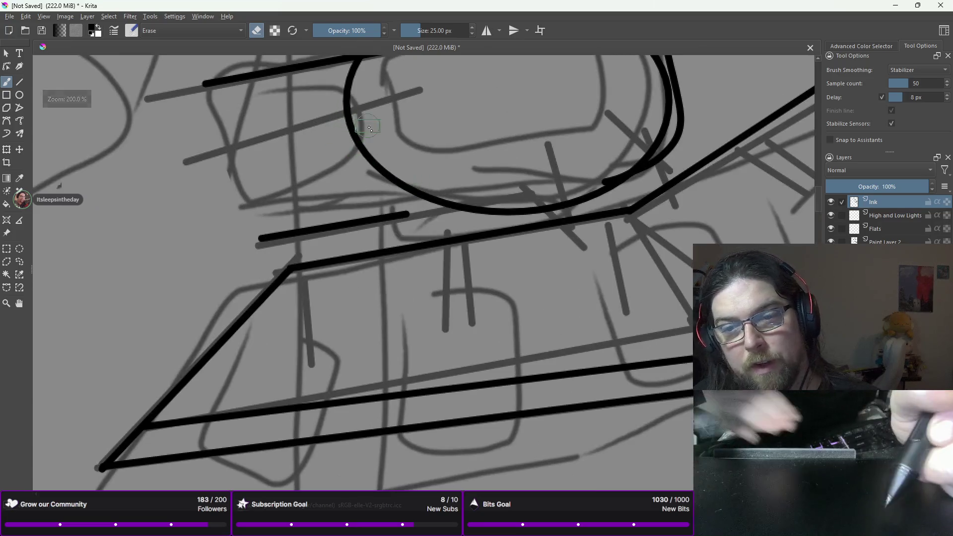
mouse_move(451, 199)
mouse_down()
mouse_move(526, 205)
mouse_move(608, 177)
mouse_move(561, 207)
mouse_move(516, 208)
mouse_up()
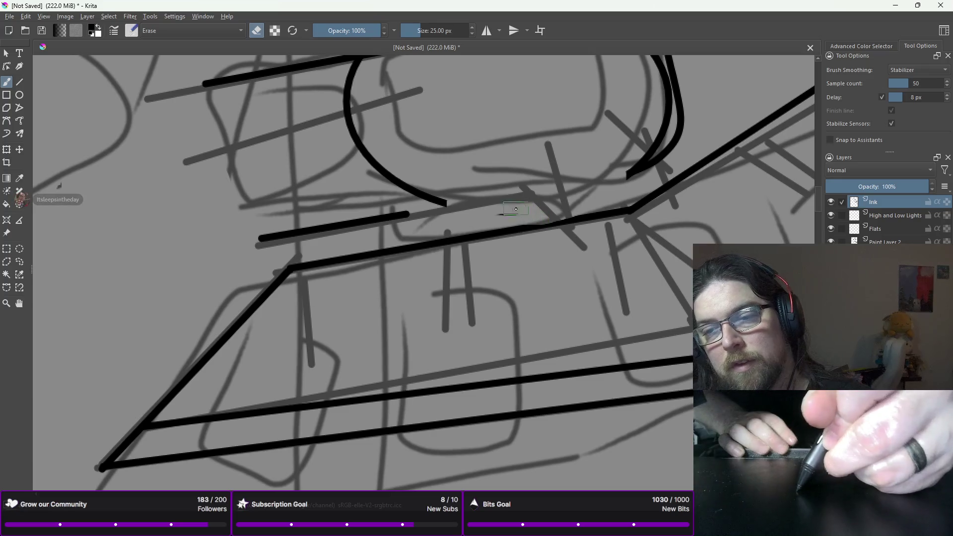
key(ctrl+z)
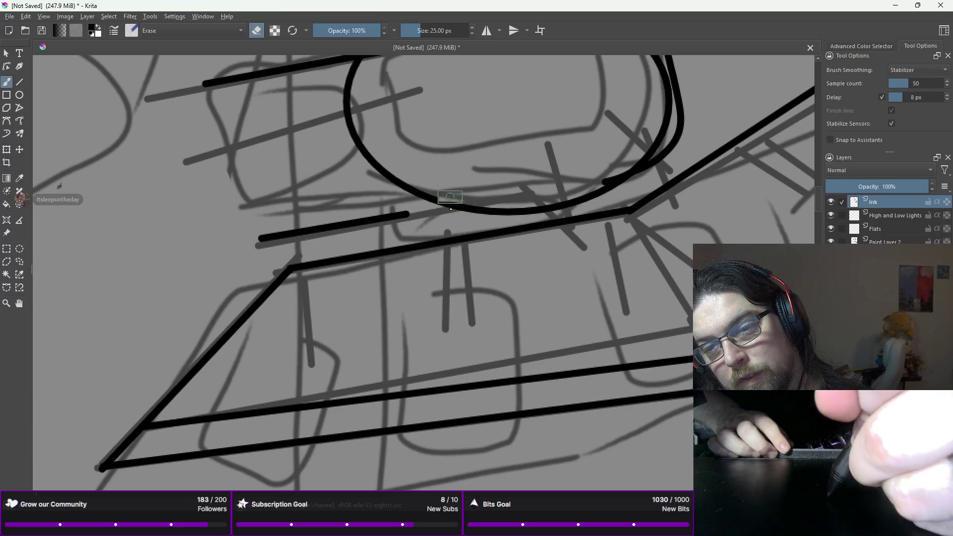
drag(450, 198, 451, 214)
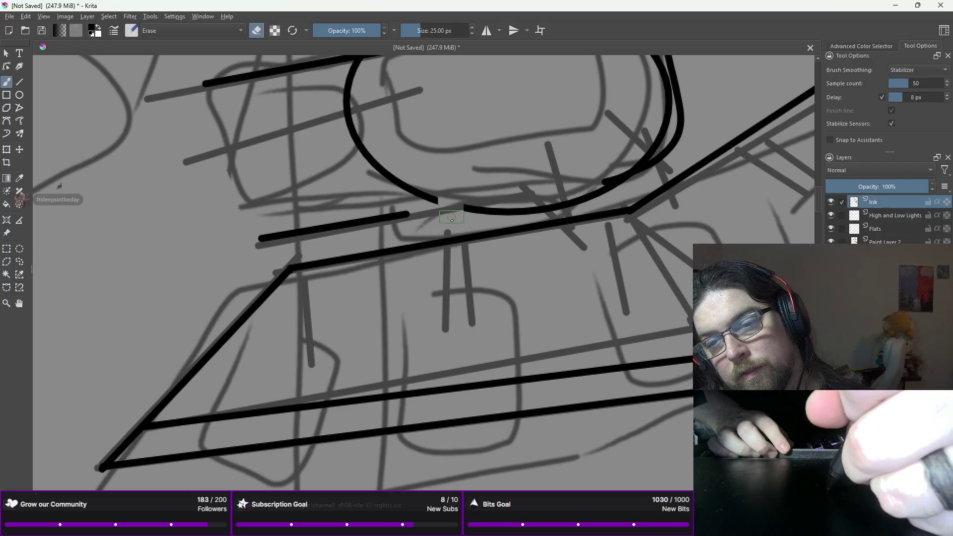
key(ctrl+z)
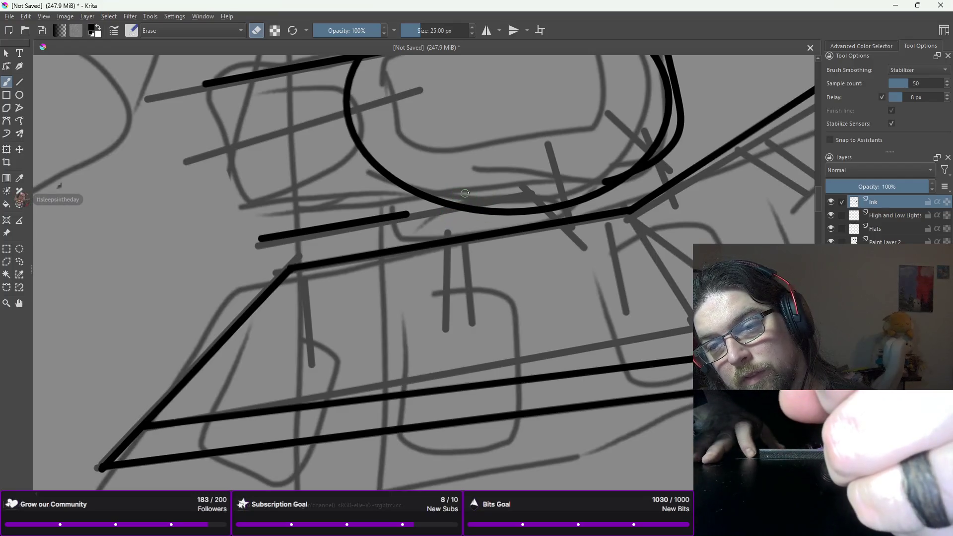
mouse_move(473, 198)
mouse_down()
mouse_move(476, 209)
mouse_move(521, 208)
mouse_move(507, 212)
mouse_move(561, 202)
mouse_move(614, 172)
mouse_up()
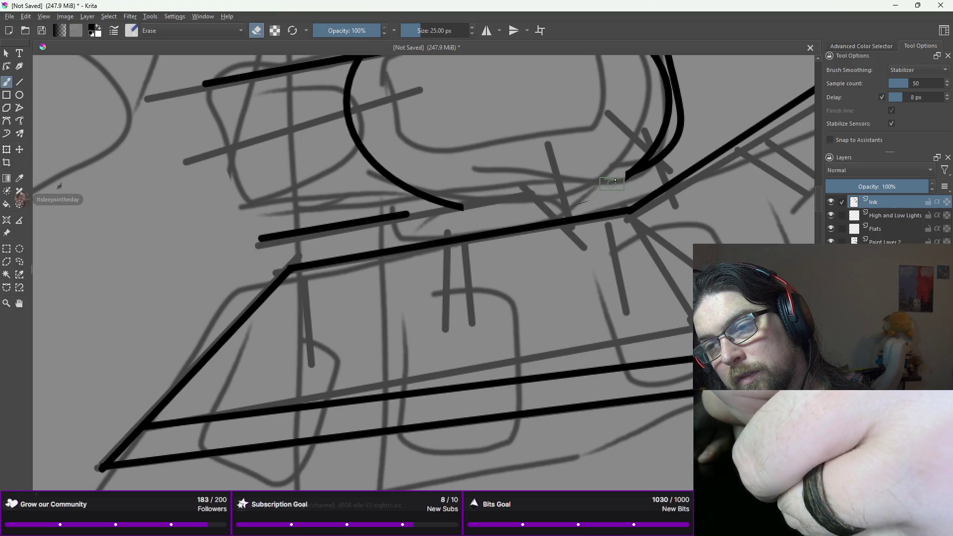
scroll(614, 180, down, 3)
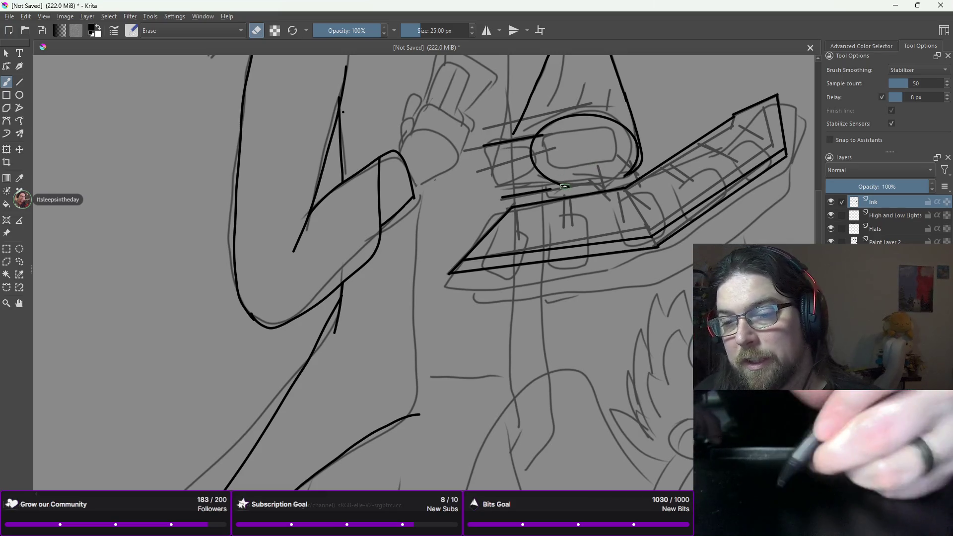
scroll(564, 186, down, 3)
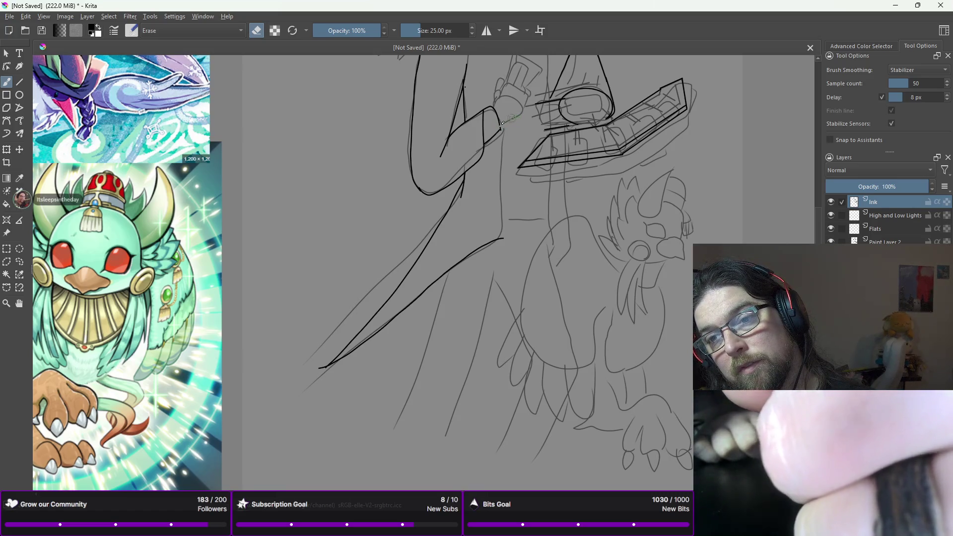
- Switch to the 6 px ink pen and ink the raised hand's fingers beside the duel disk
right_click(511, 160)
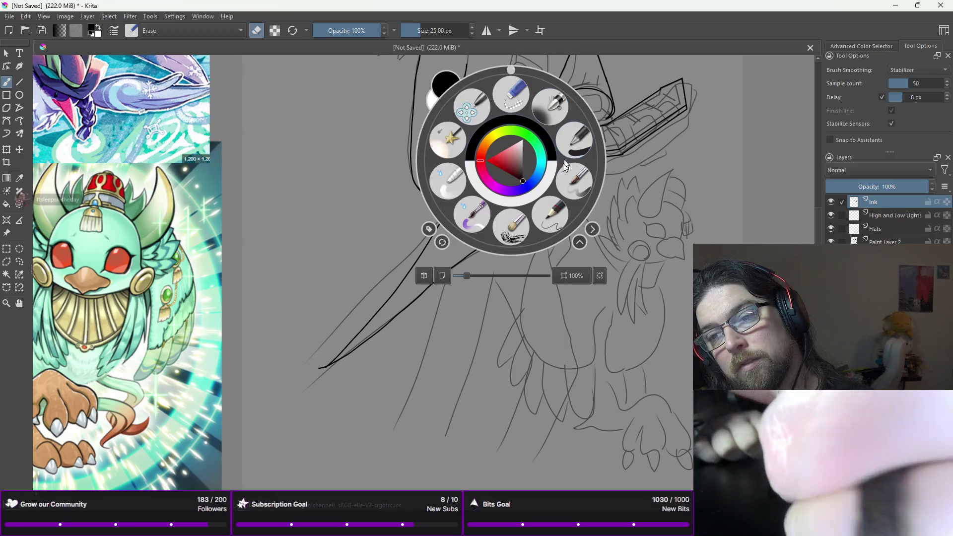
click(571, 134)
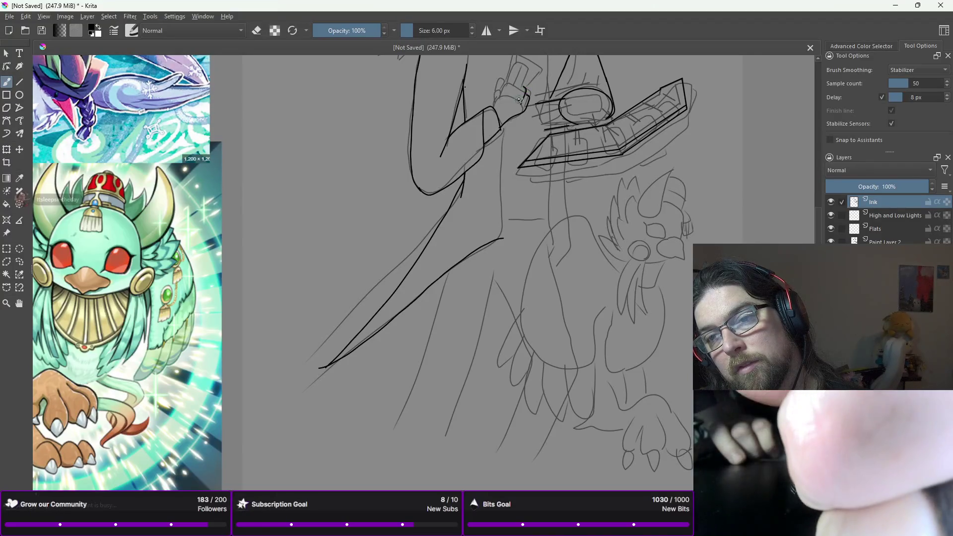
drag(521, 88, 523, 97)
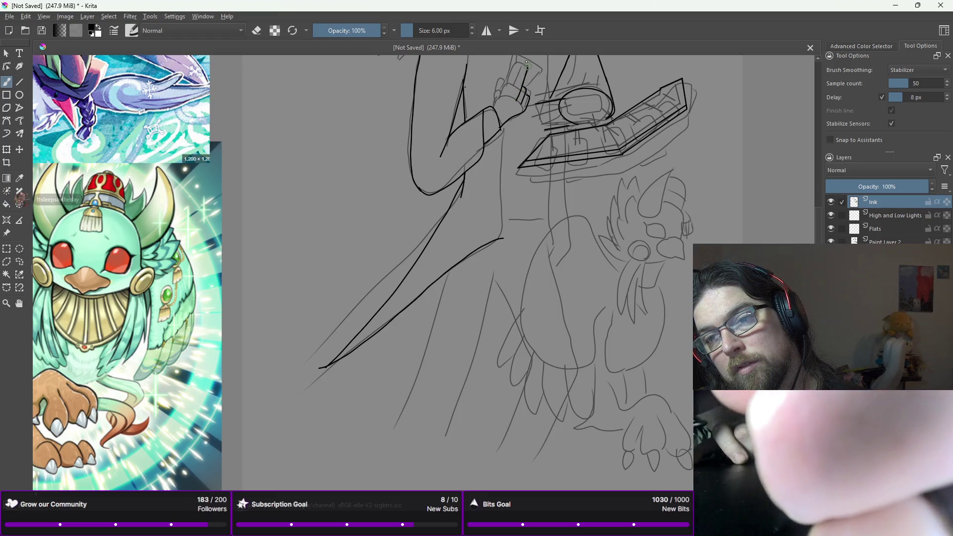
drag(519, 64, 518, 78)
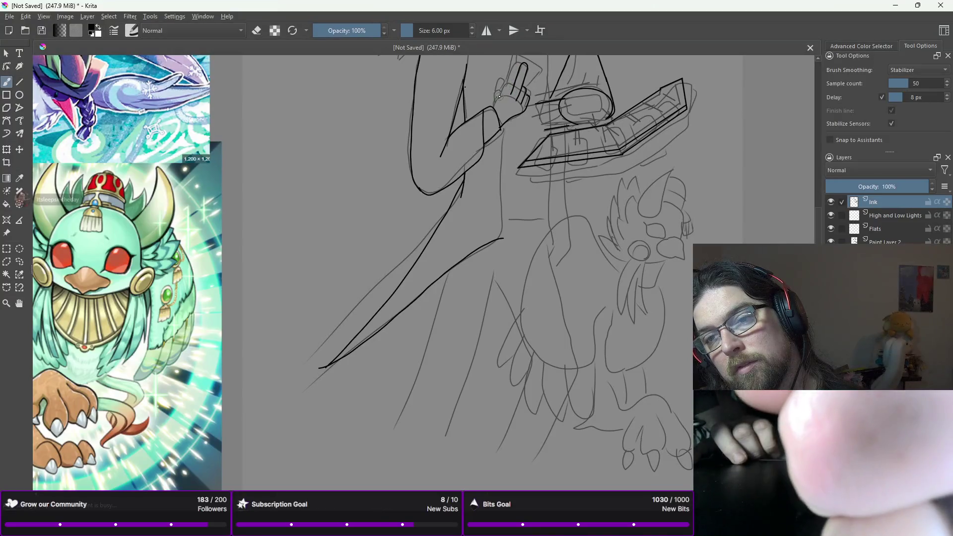
mouse_move(501, 95)
mouse_down()
mouse_move(516, 62)
mouse_move(517, 76)
mouse_up()
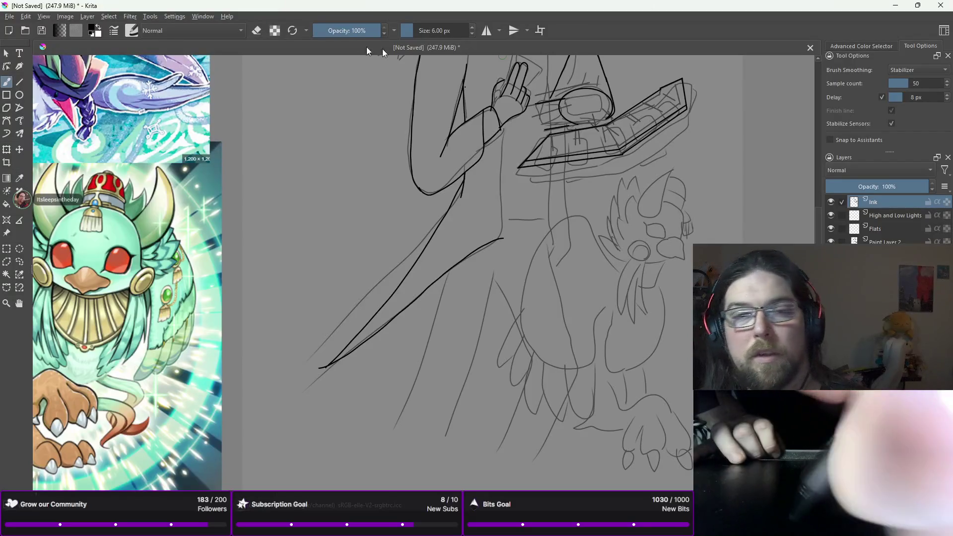
- Draw straight black edges for the card held in the hand with the Line tool
click(21, 80)
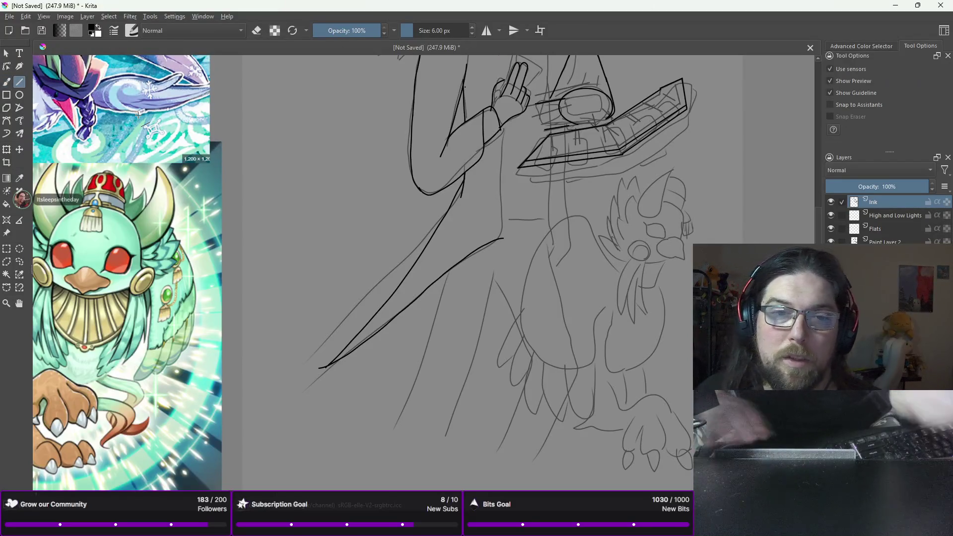
scroll(539, 144, down, 2)
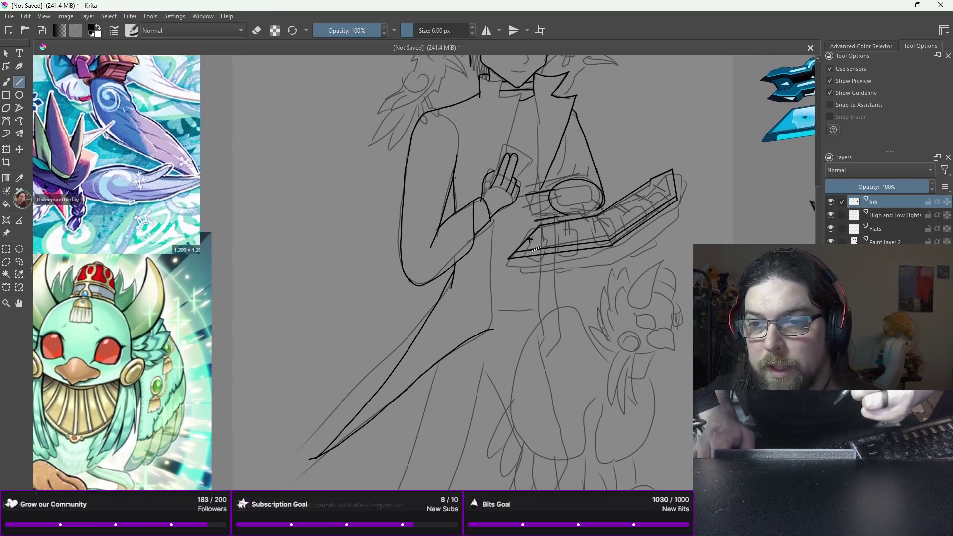
scroll(497, 131, up, 4)
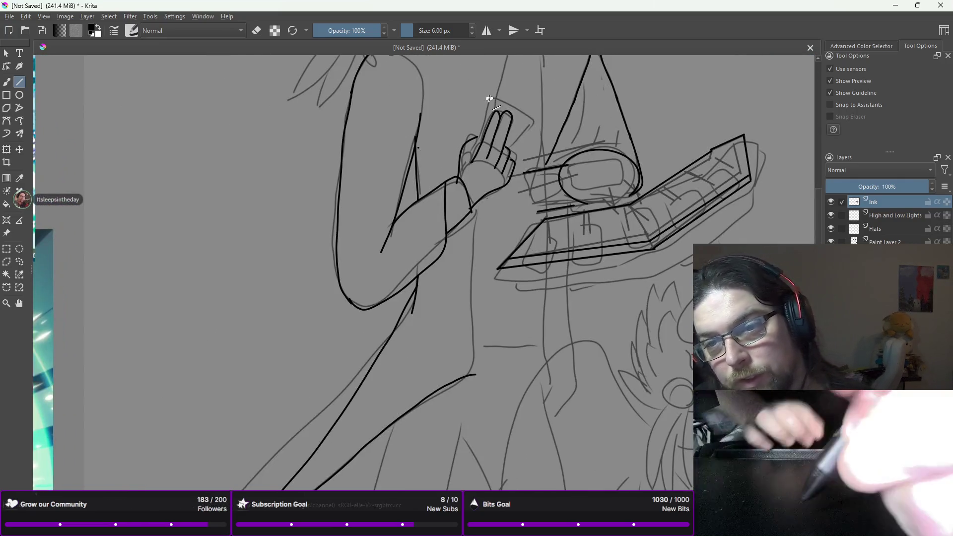
drag(490, 98, 469, 159)
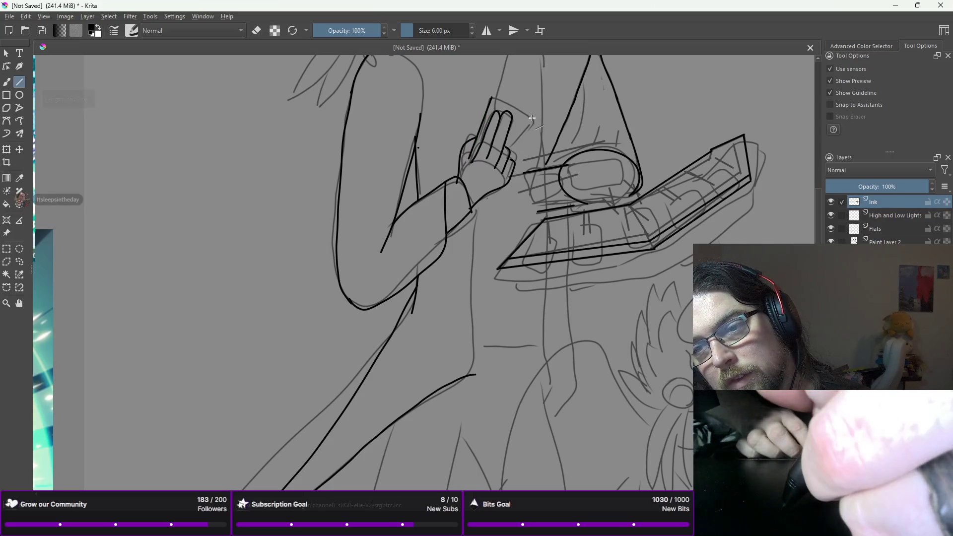
drag(527, 114, 516, 142)
mouse_move(498, 90)
mouse_down()
mouse_move(491, 97)
mouse_move(526, 114)
mouse_move(520, 128)
mouse_up()
key(b)
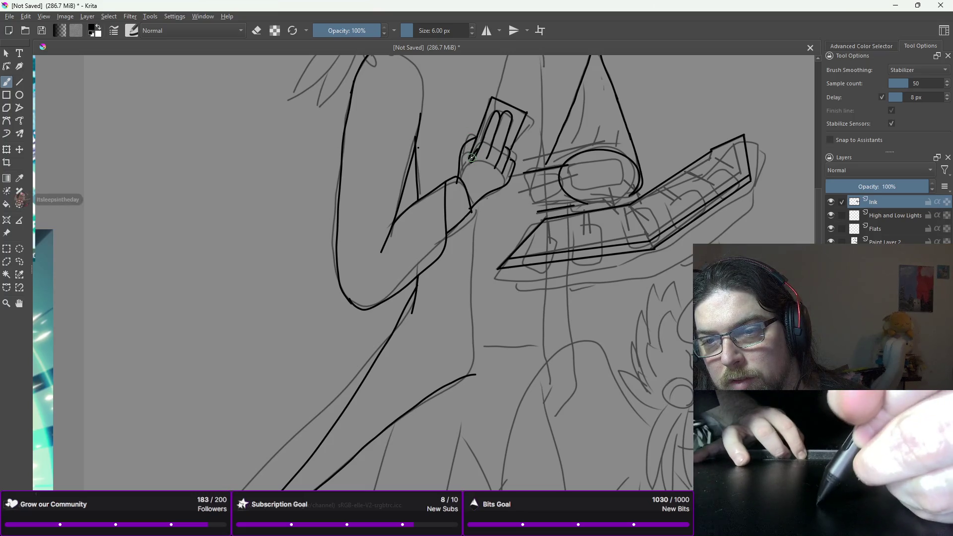
- Erase the stray ink around the fingertips where they overlap the card
right_click(464, 160)
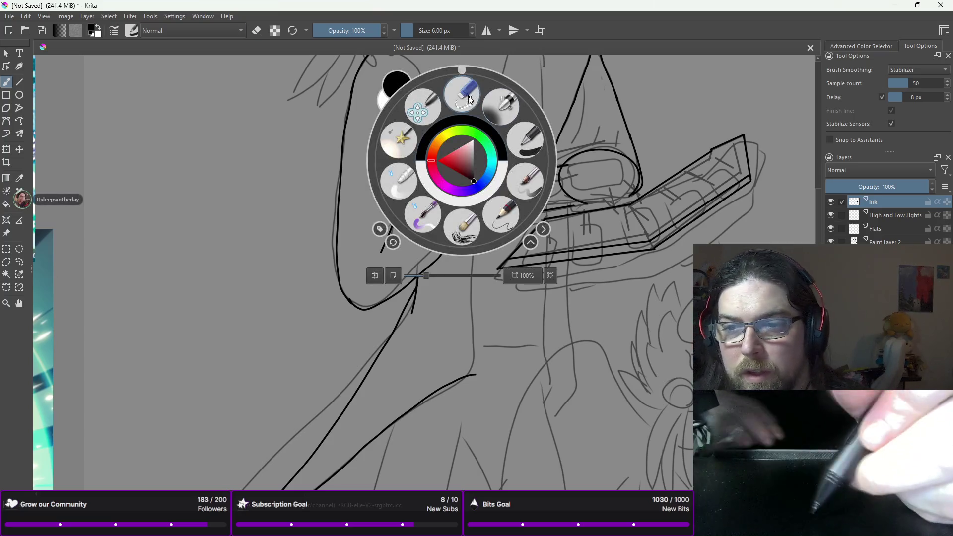
key(e)
scroll(457, 116, up, 5)
mouse_move(457, 116)
mouse_down()
mouse_move(442, 85)
mouse_move(487, 77)
mouse_up()
scroll(442, 85, down, 5)
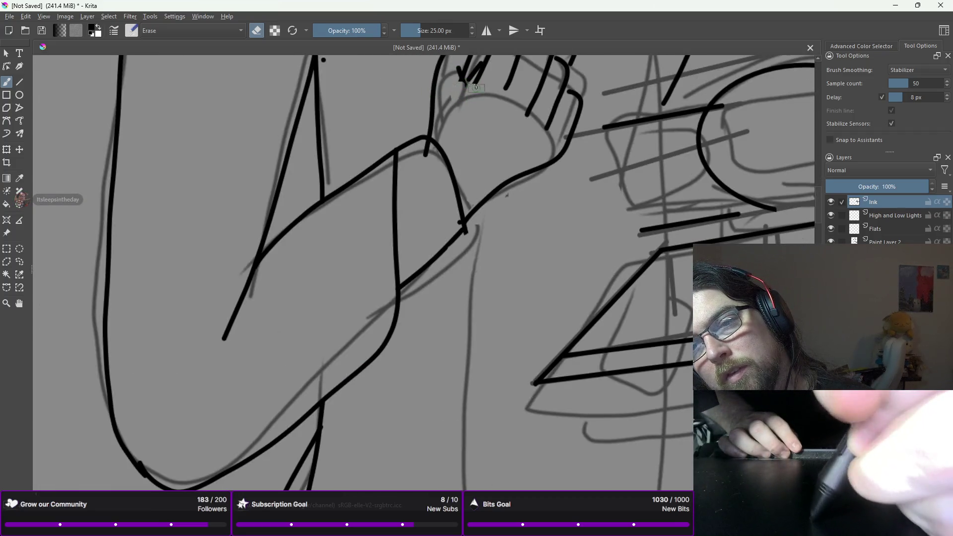
- Return to the 6 px inking pen and zoom out to view the whole figure
right_click(461, 130)
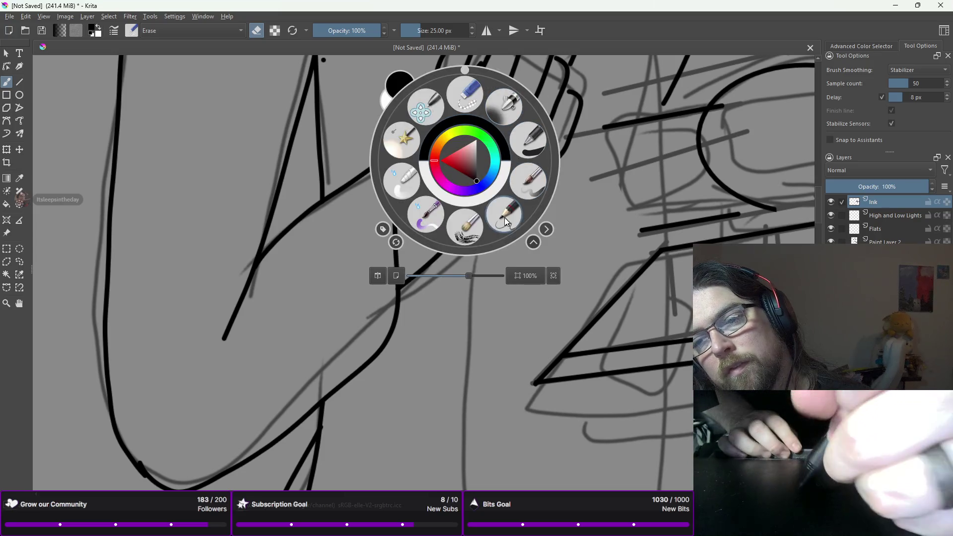
click(524, 137)
right_click(532, 158)
click(587, 142)
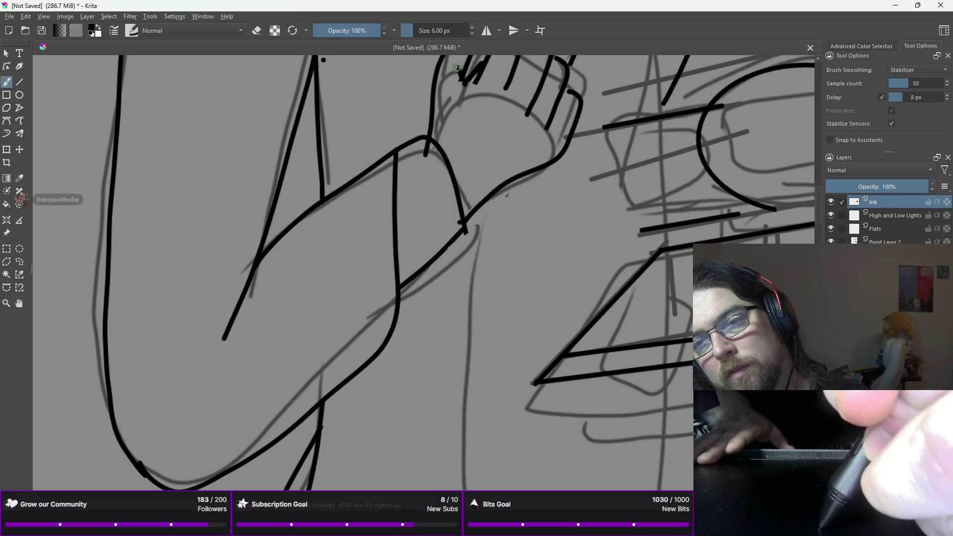
key(minus)
drag(467, 101, 468, 210)
key(minus)
key(minus)
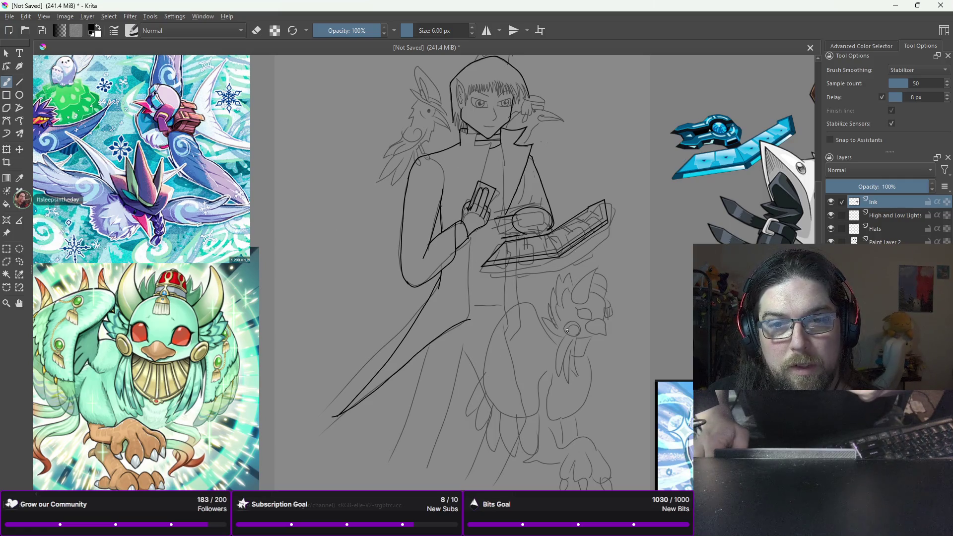
- Ink the coat's lower fold lines and tails below the arm, redoing unsatisfying strokes
scroll(566, 248, down, 4)
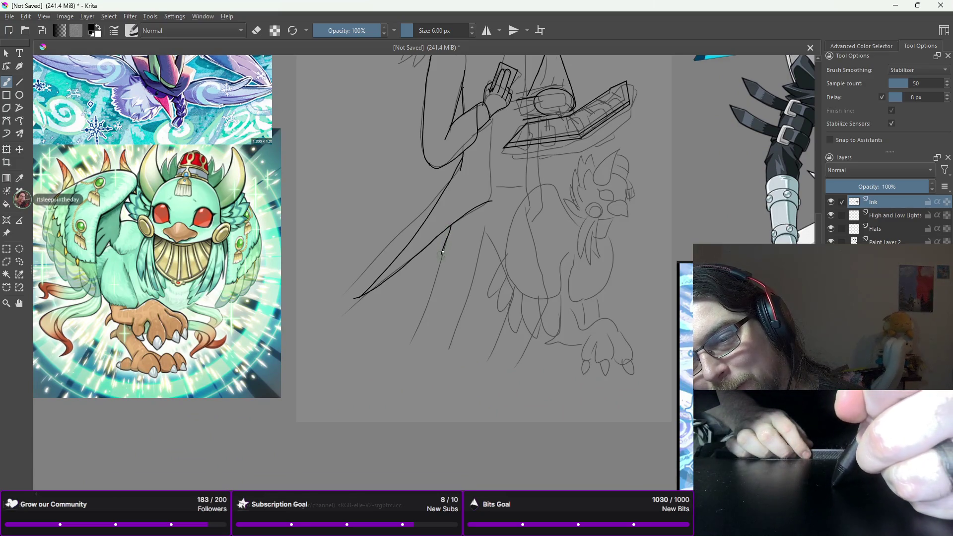
drag(447, 240, 436, 287)
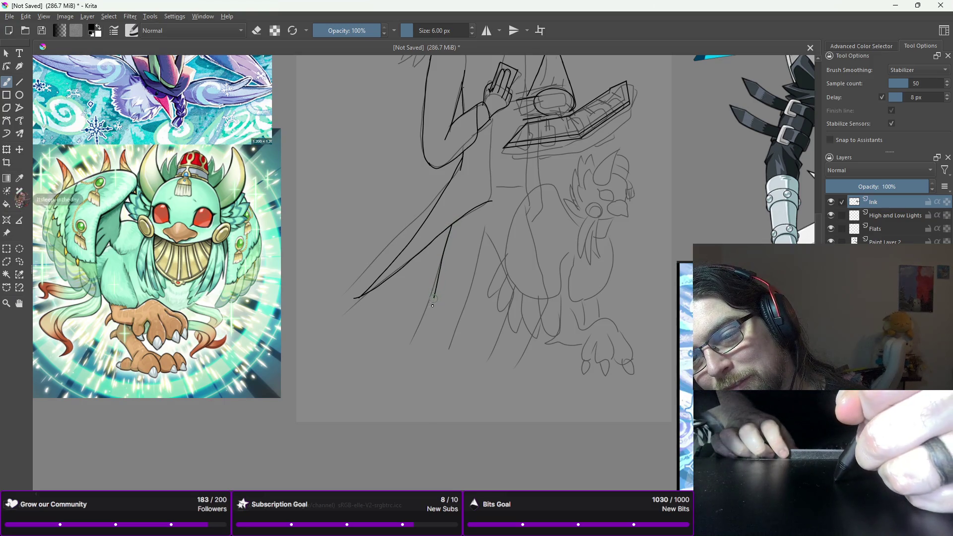
drag(389, 408, 389, 409)
mouse_move(499, 223)
mouse_down()
mouse_move(467, 334)
mouse_move(423, 422)
mouse_up()
key(ctrl+z)
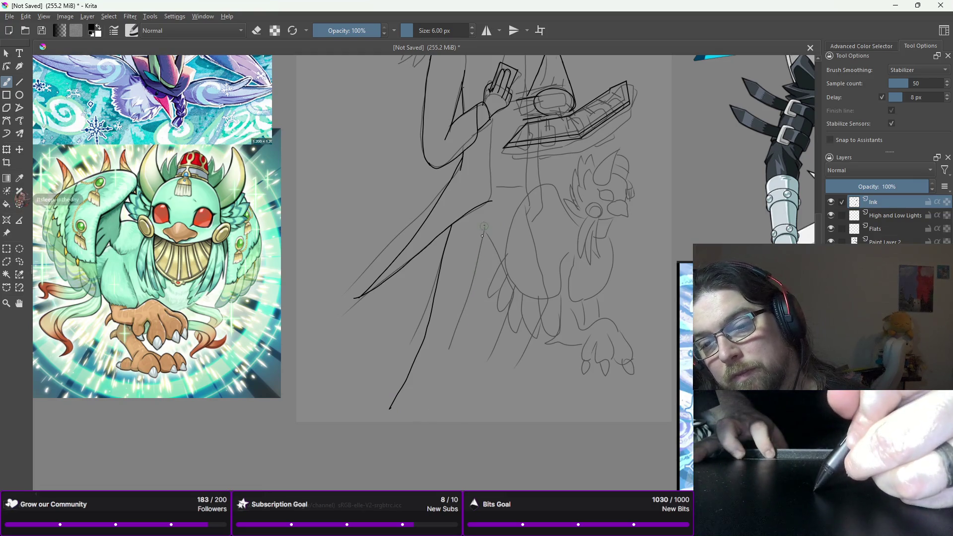
drag(484, 227, 463, 324)
key(ctrl+z)
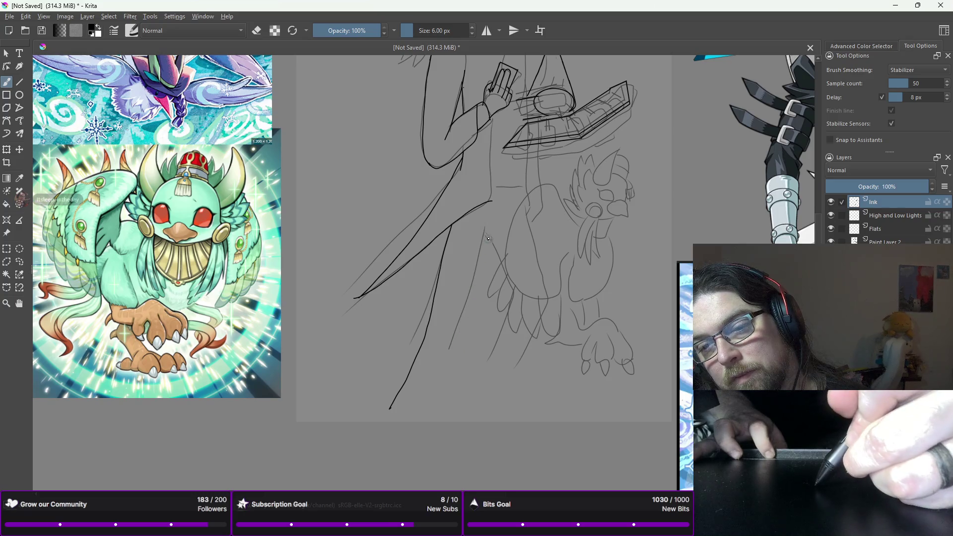
drag(489, 229, 466, 326)
key(ctrl+z)
drag(483, 226, 467, 287)
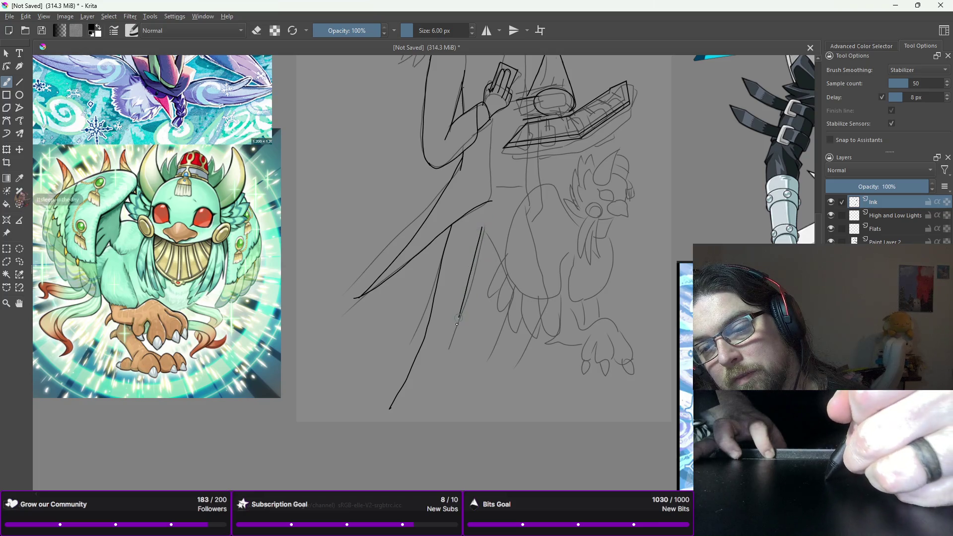
drag(452, 339, 406, 422)
key(ctrl+z)
key(ctrl+z)
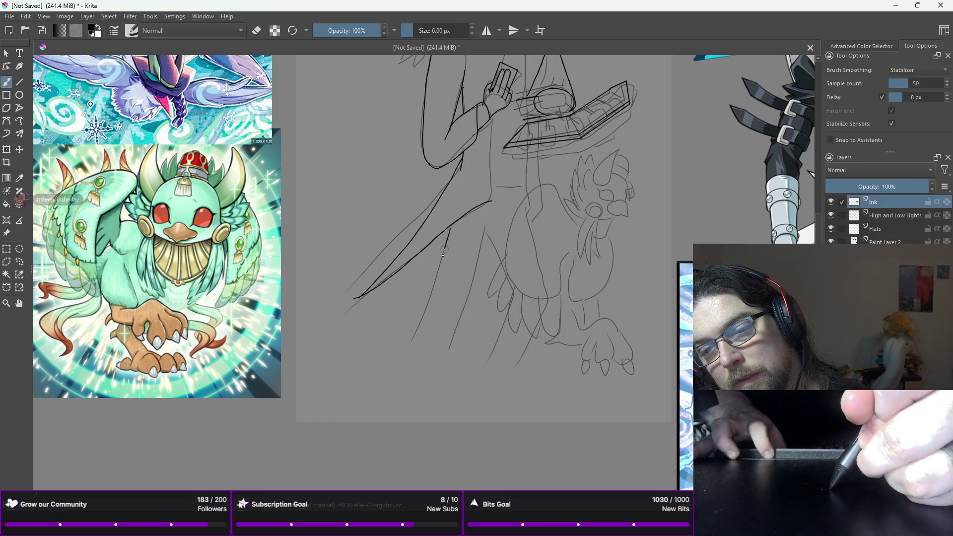
drag(443, 255, 438, 278)
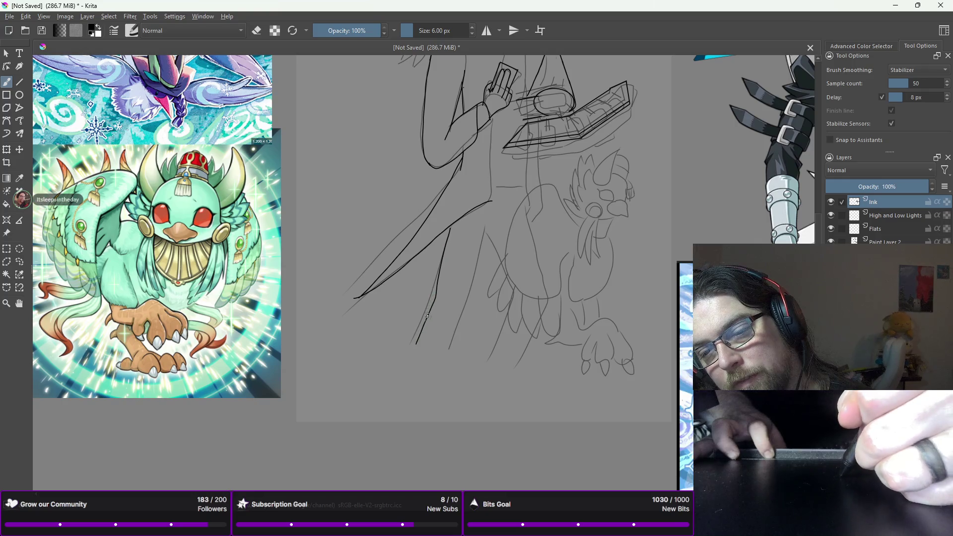
key(ctrl+z)
drag(450, 227, 439, 262)
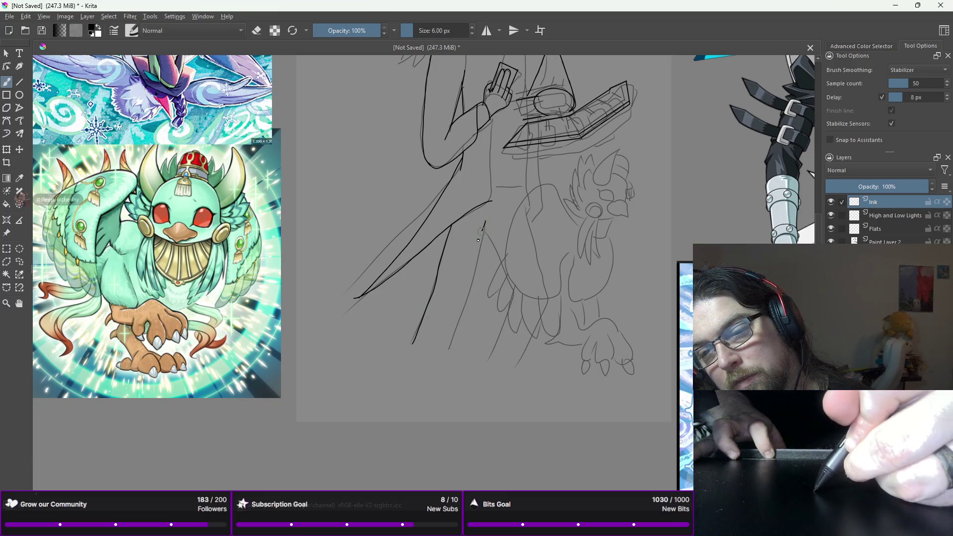
- Ink the outer and inner leg lines down toward the feet, undoing failed attempts
key(ctrl+z)
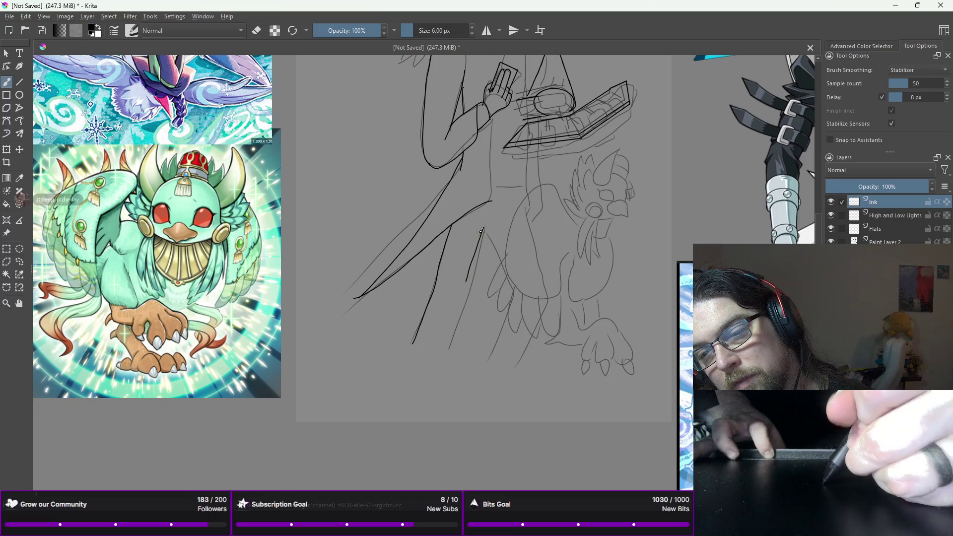
key(ctrl+z)
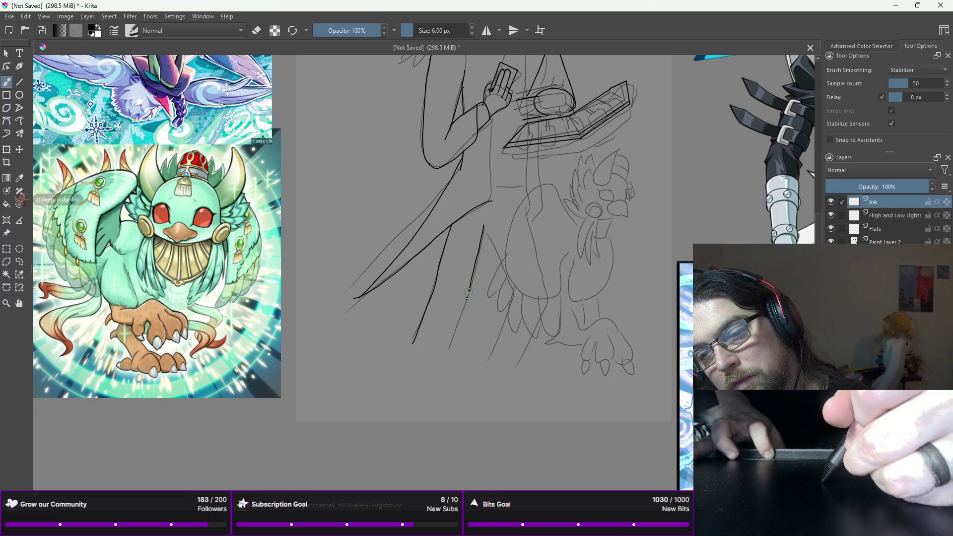
drag(456, 329, 443, 353)
key(ctrl+z)
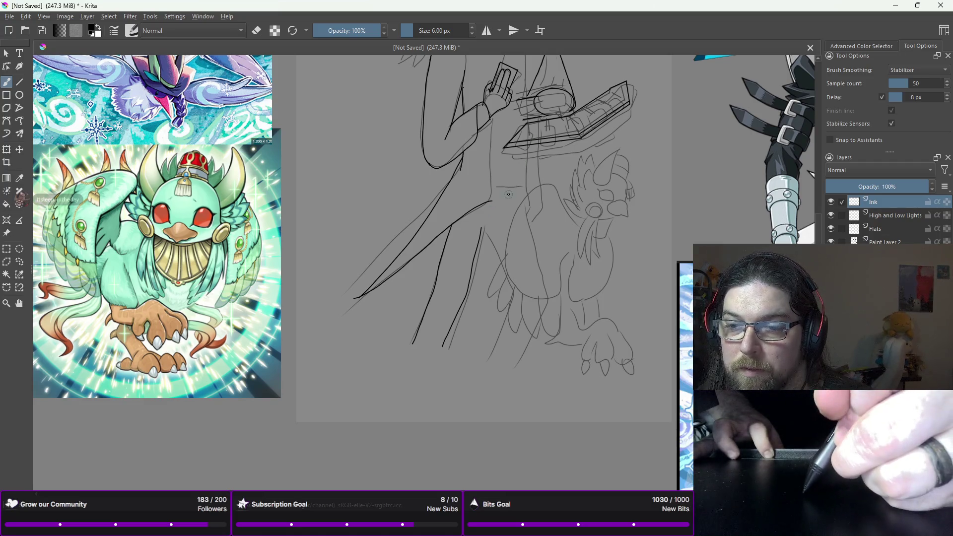
key(ctrl+z)
drag(516, 199, 546, 277)
drag(532, 328, 506, 376)
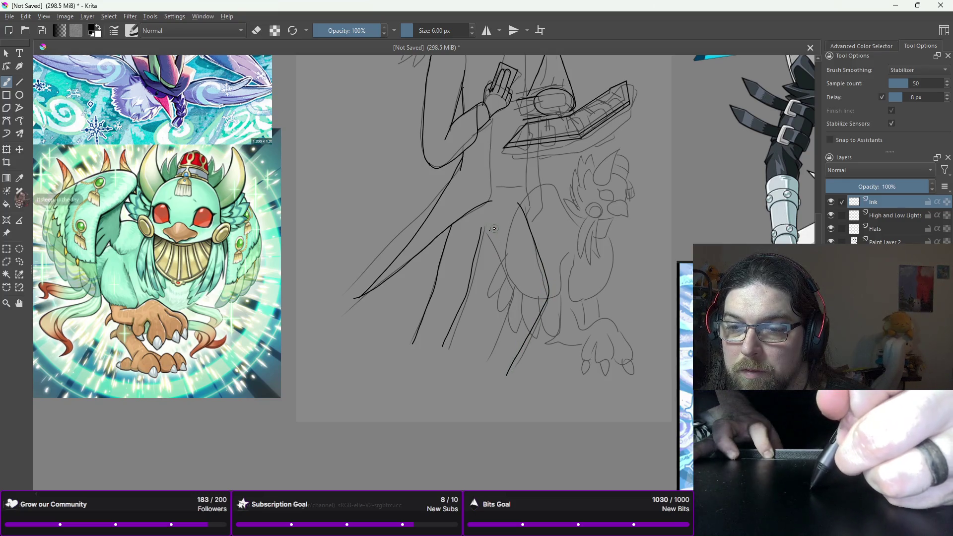
key(ctrl+z)
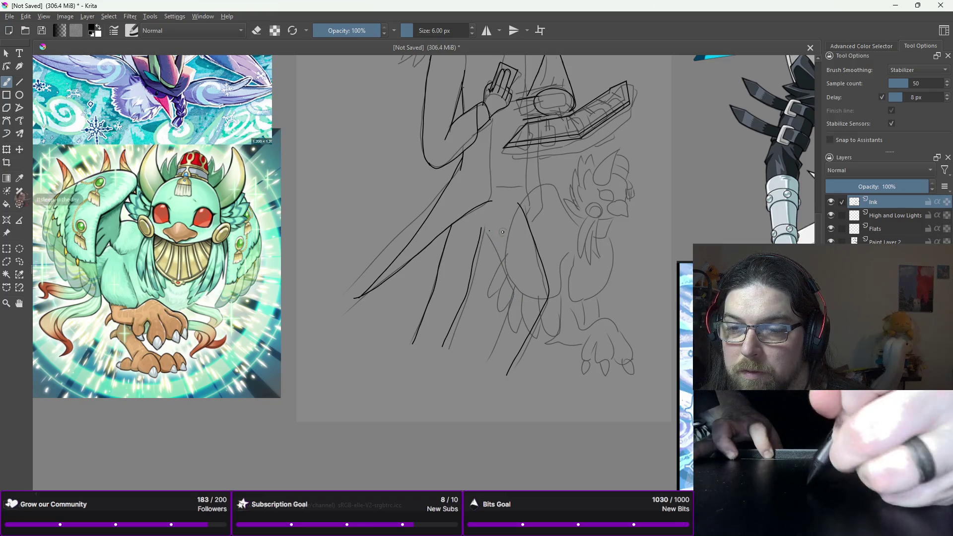
drag(498, 247, 521, 283)
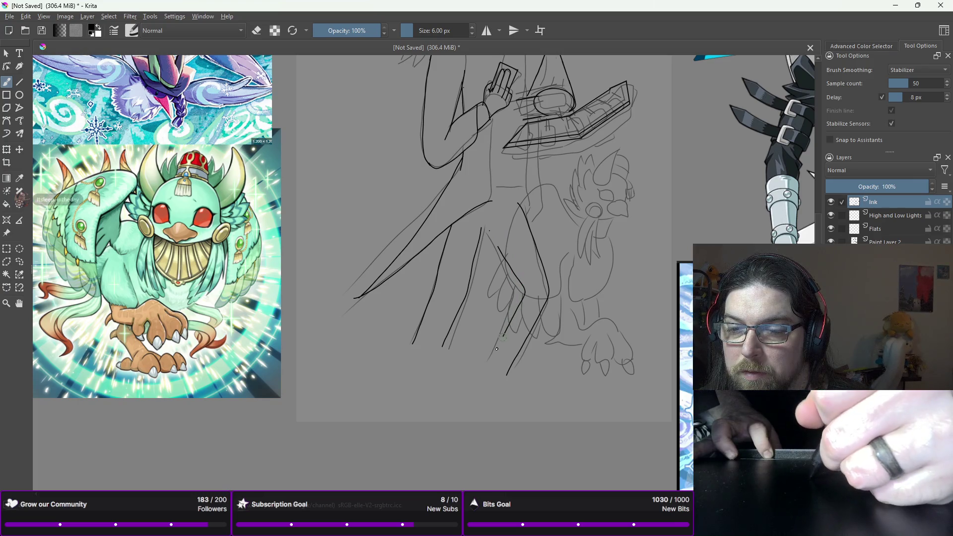
key(ctrl+z)
drag(518, 290, 493, 352)
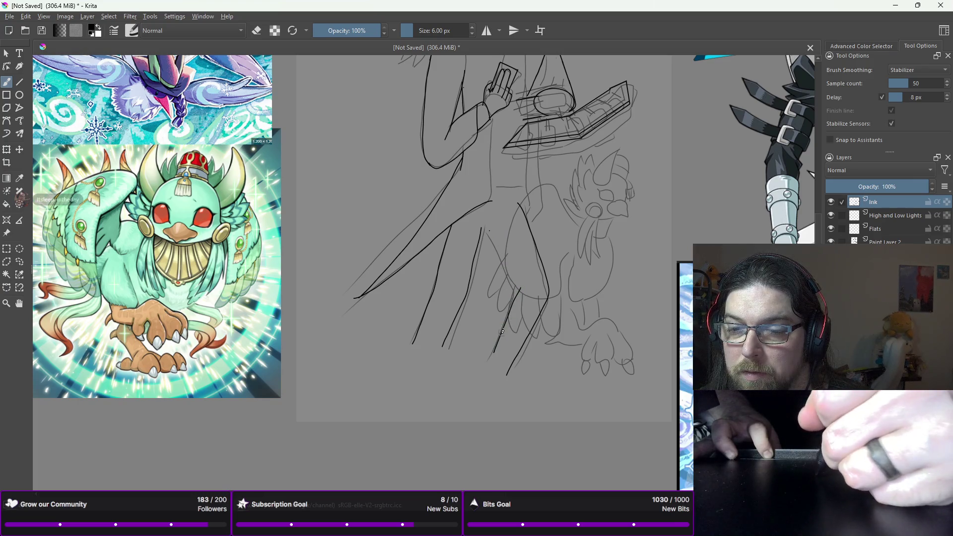
key(ctrl+z)
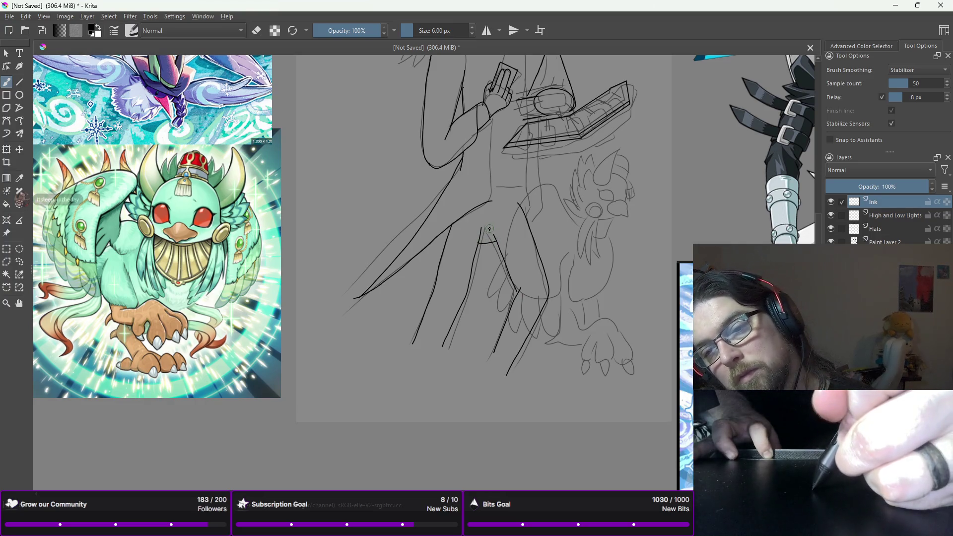
key(ctrl+z)
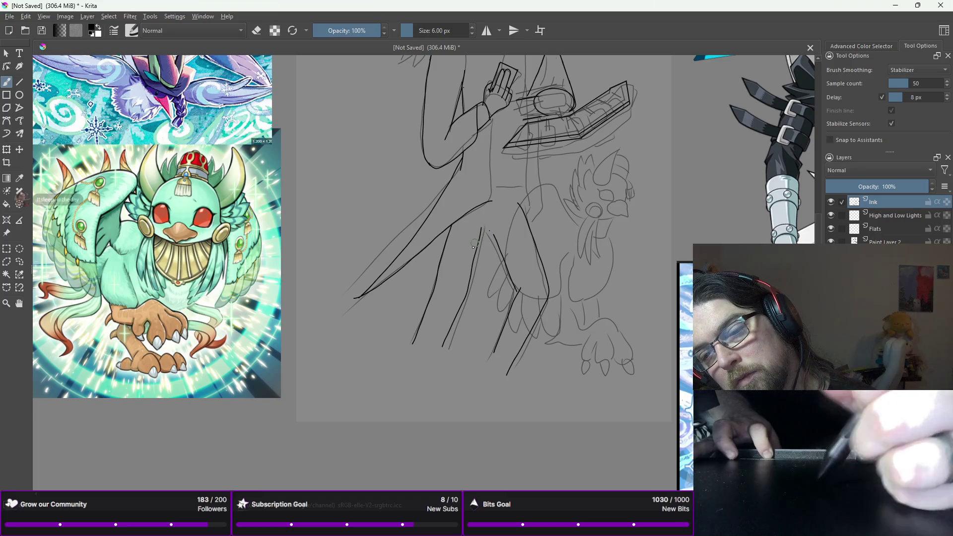
- Briefly switch to the eraser, then return to the 6 px inking brush and zoom out
right_click(474, 245)
click(485, 186)
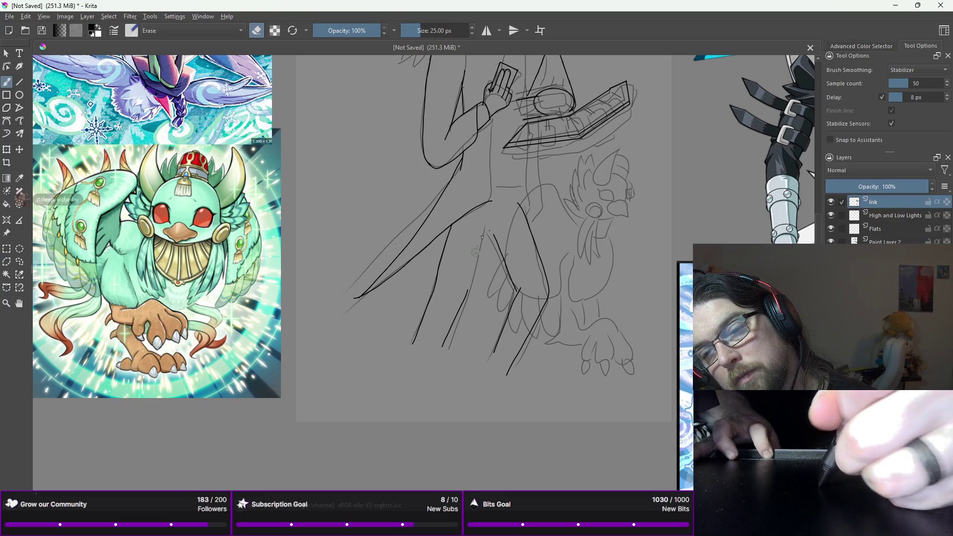
right_click(478, 272)
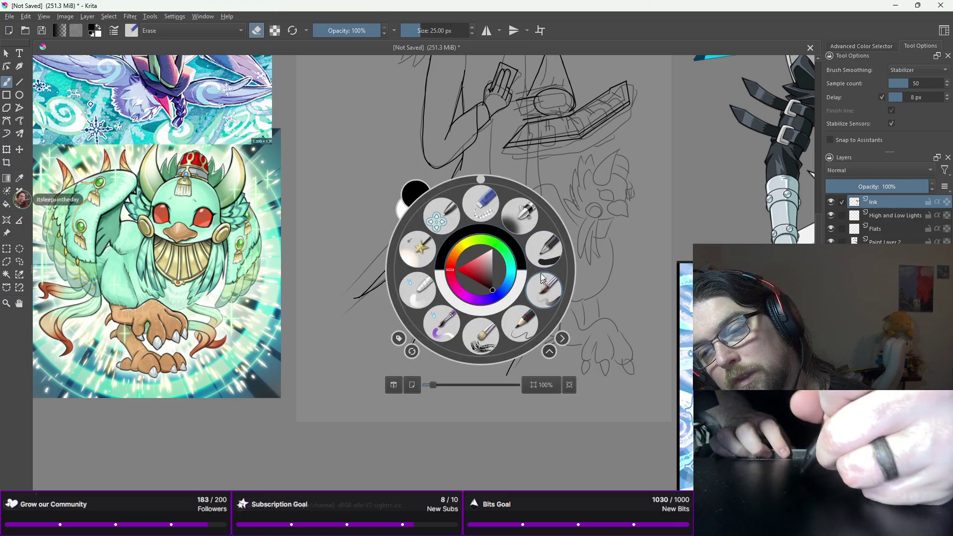
click(543, 291)
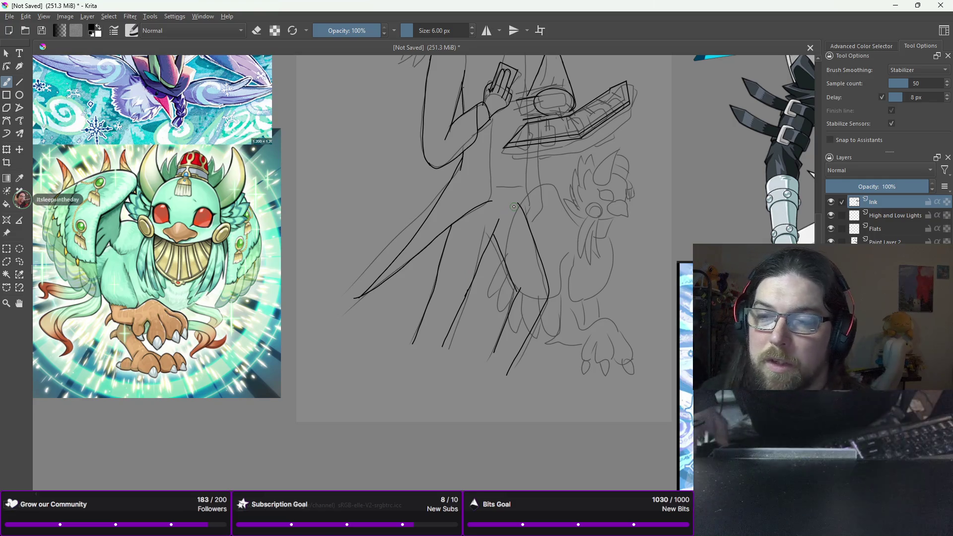
key(minus)
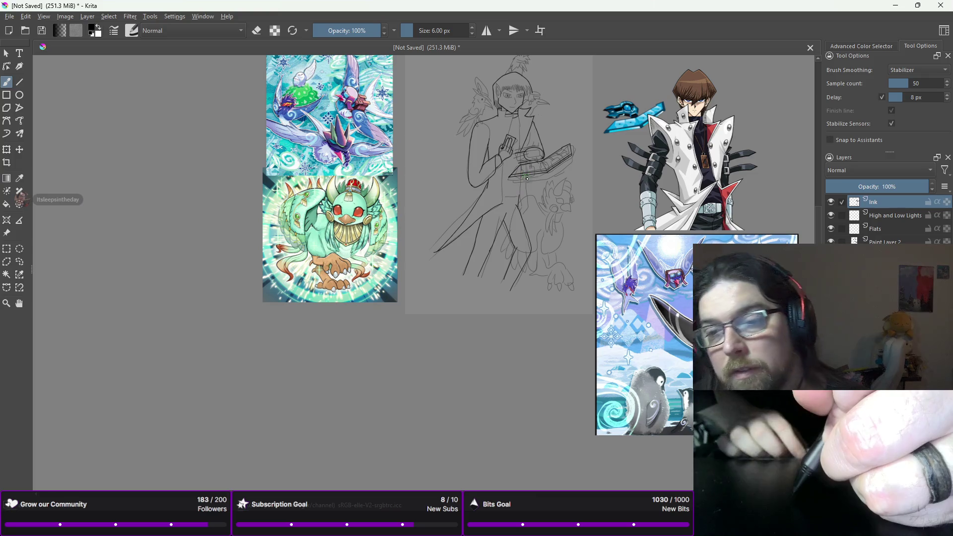
- Extend the leg line down from the duel disk's underside, then frame the disk's lower edge
key(plus)
key(plus)
key(plus)
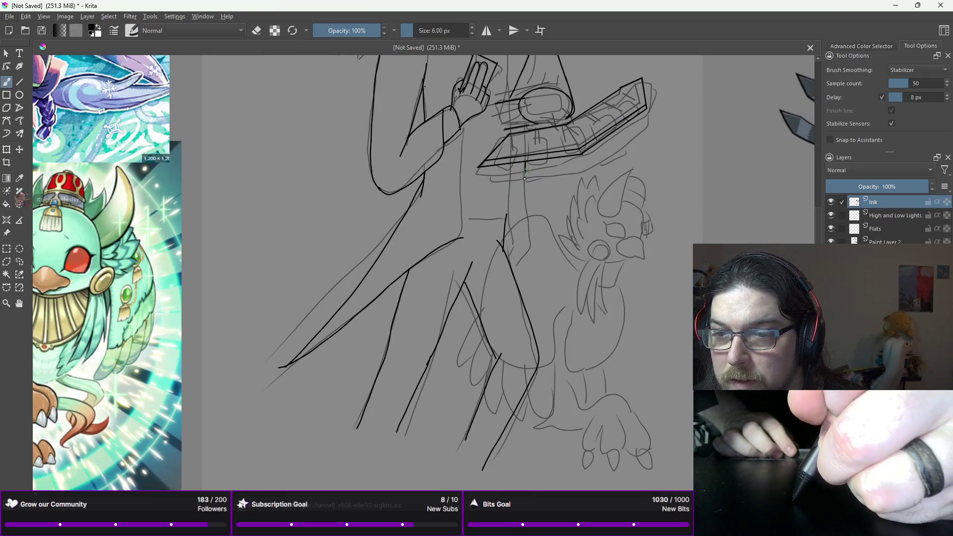
drag(527, 222, 522, 263)
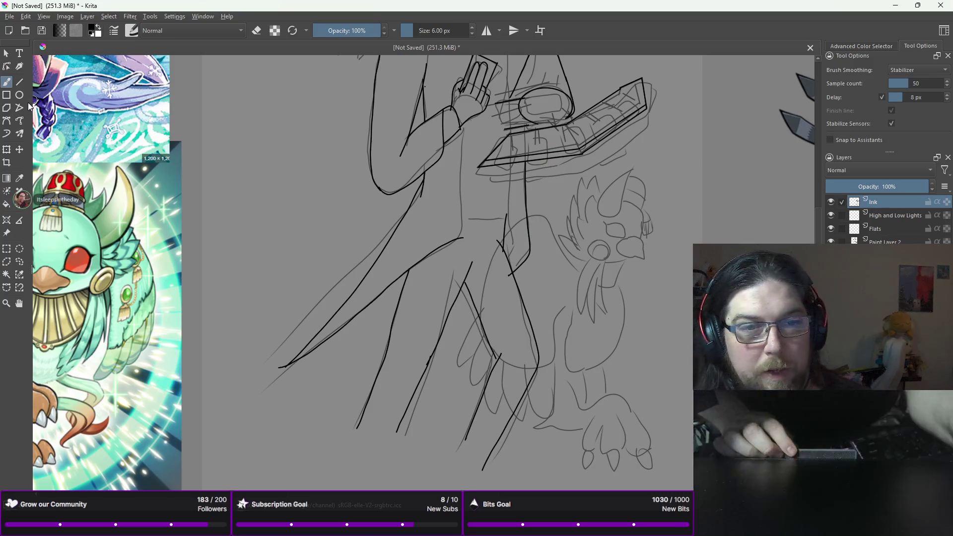
key(v)
scroll(513, 235, up, 5)
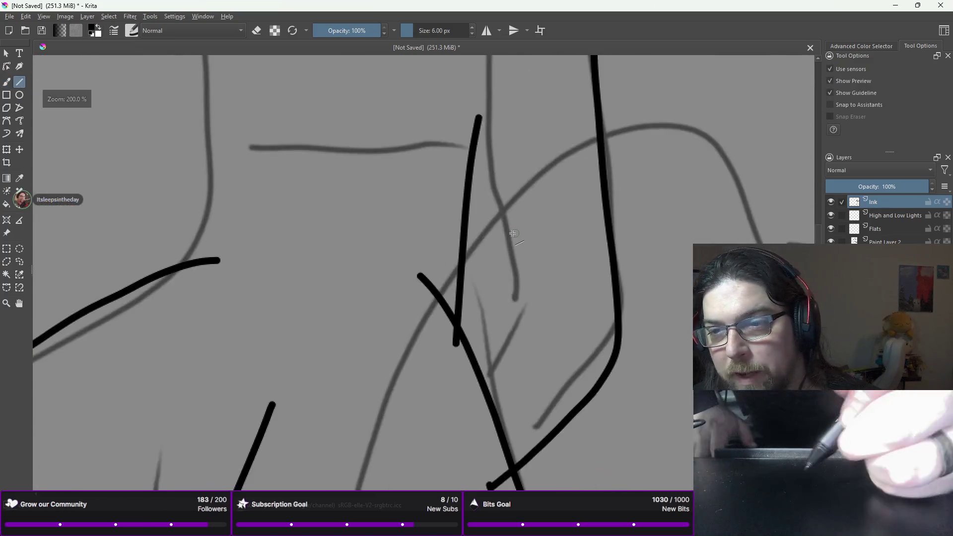
drag(506, 326, 480, 451)
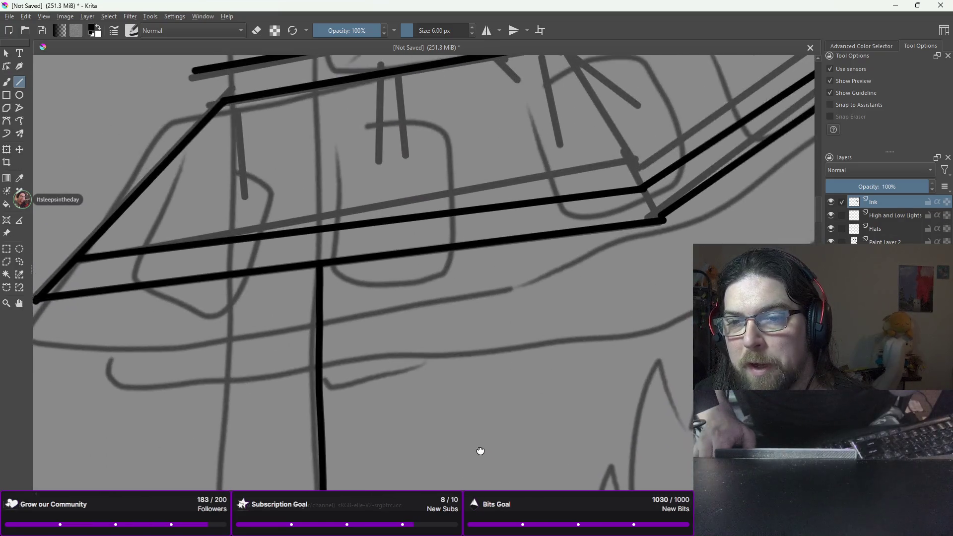
- Draw two short ticks and a joining straight line for a slot on the disk's front edge
drag(469, 391, 485, 368)
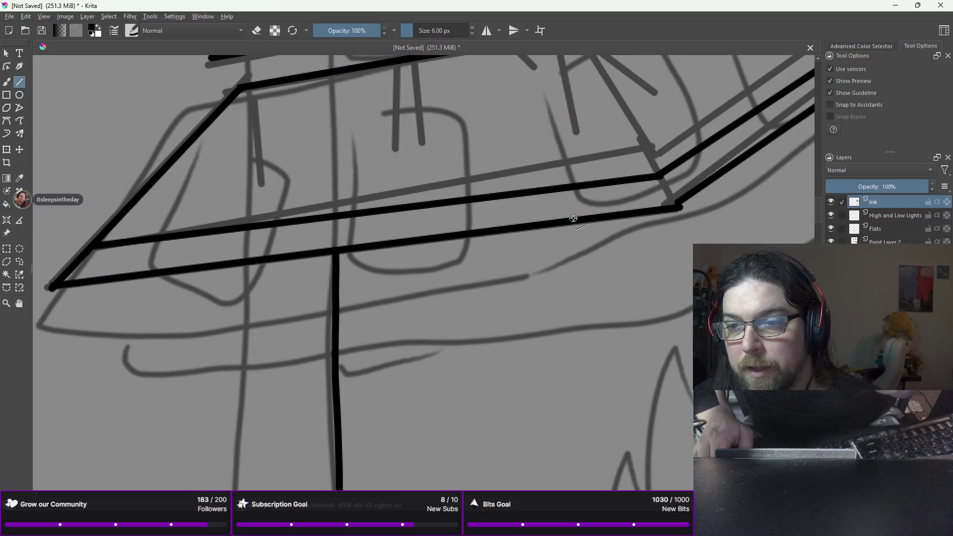
drag(581, 220, 584, 230)
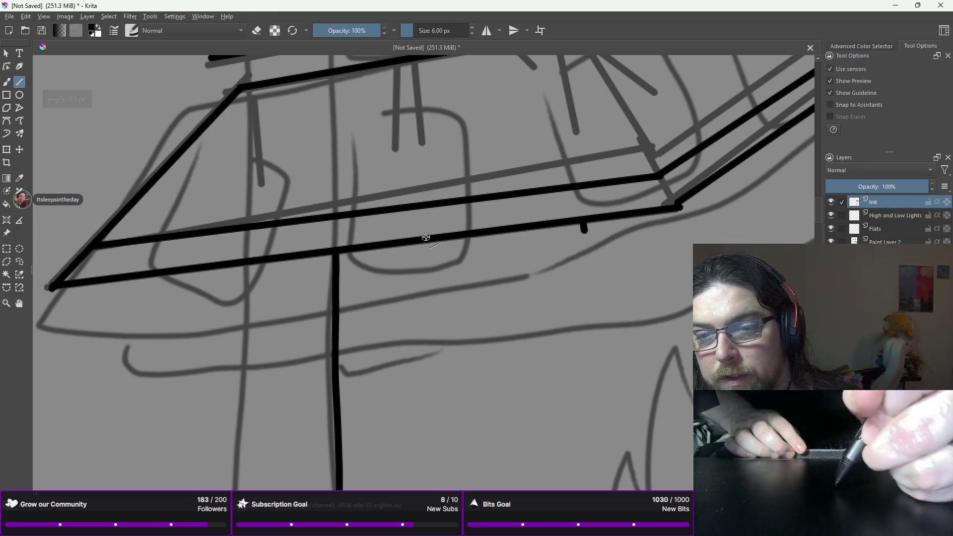
drag(430, 241, 430, 249)
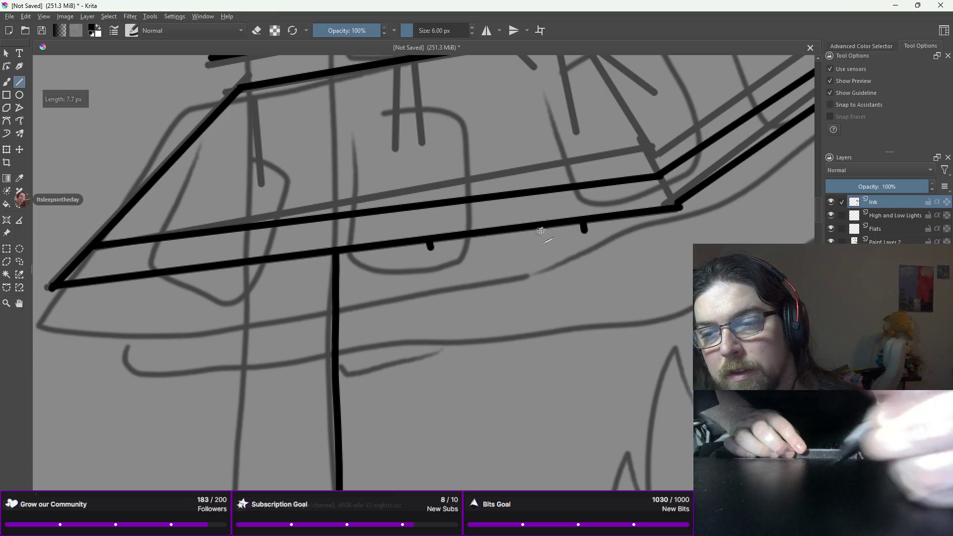
drag(584, 230, 430, 250)
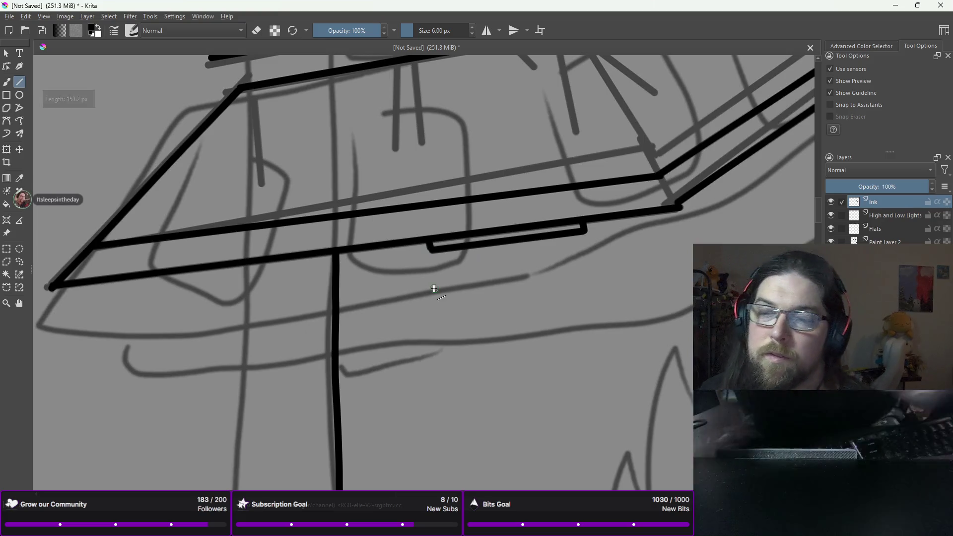
- Add two small ticks on the disk's long angled edge, joined by a straight line
mouse_move(685, 169)
mouse_down()
mouse_move(670, 206)
mouse_move(453, 239)
mouse_move(420, 265)
mouse_up()
drag(676, 142, 529, 320)
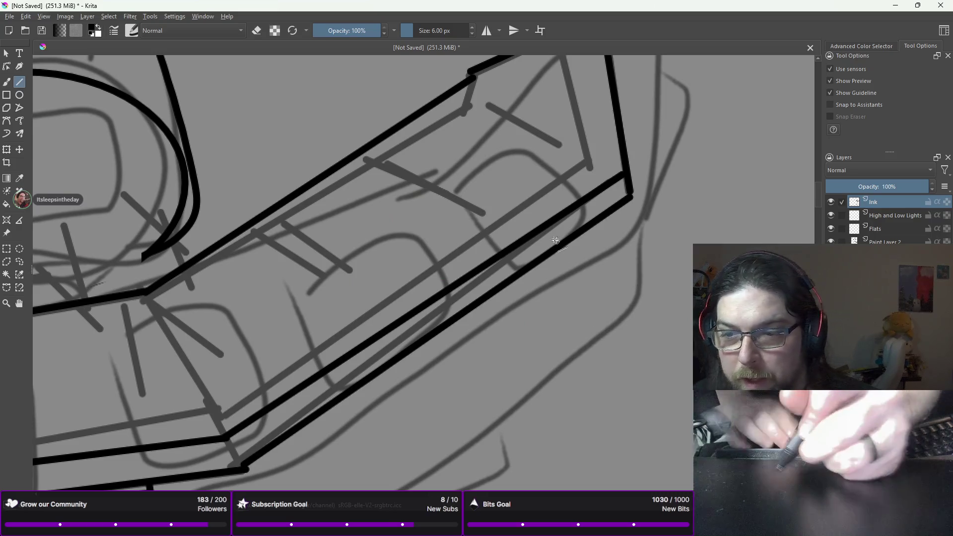
drag(534, 268, 537, 269)
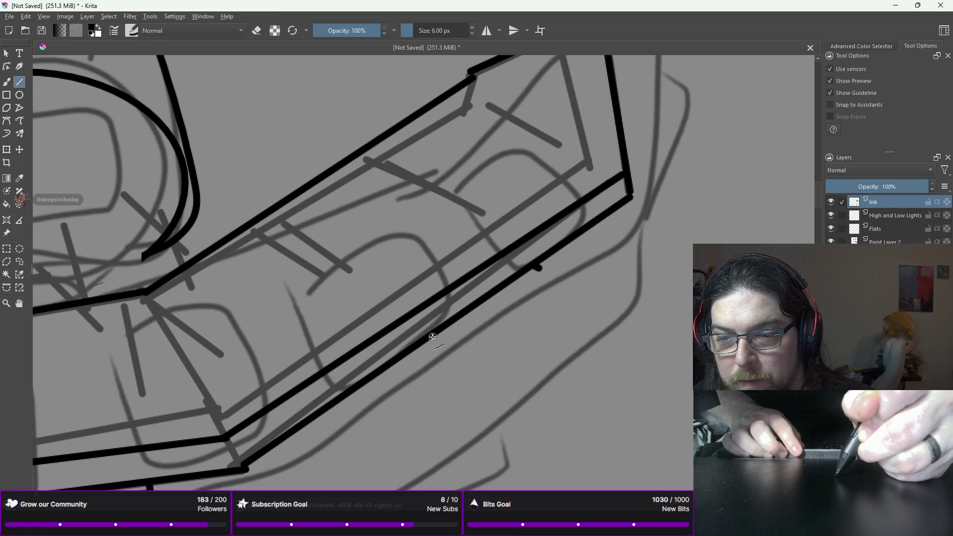
drag(439, 332, 445, 336)
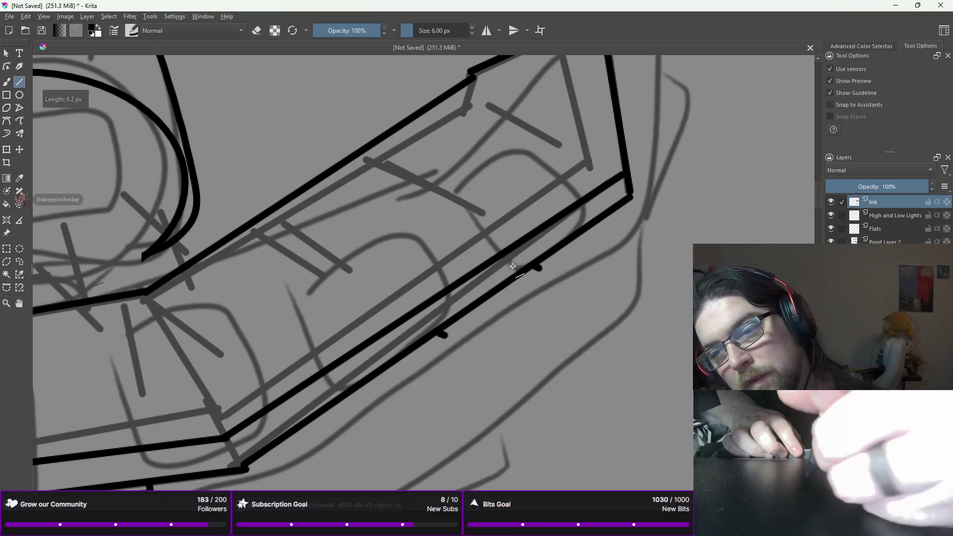
mouse_move(538, 269)
mouse_down()
mouse_move(446, 337)
mouse_move(491, 327)
mouse_move(511, 294)
mouse_up()
- Zoom out and back in to review the whole inked figure
key(minus)
key(minus)
key(minus)
key(minus)
key(plus)
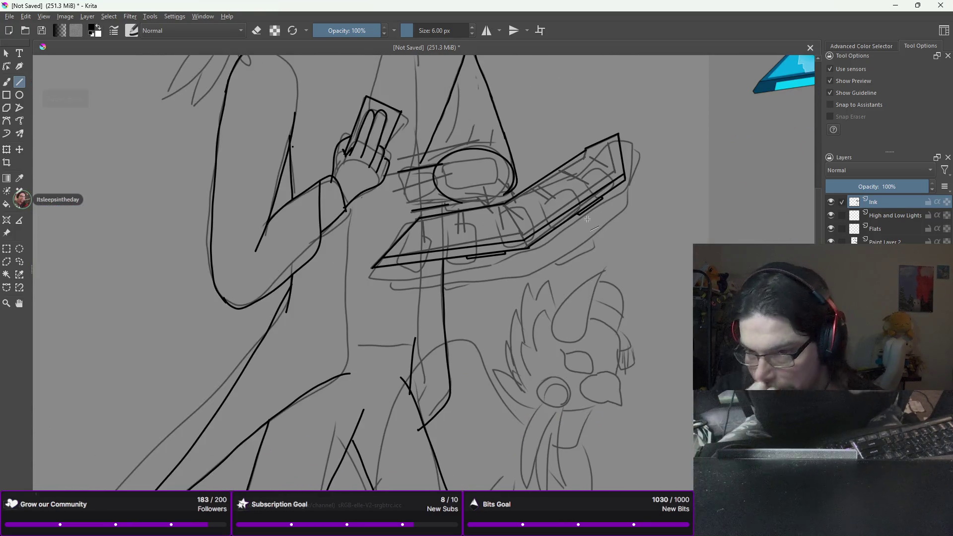
key(minus)
key(minus)
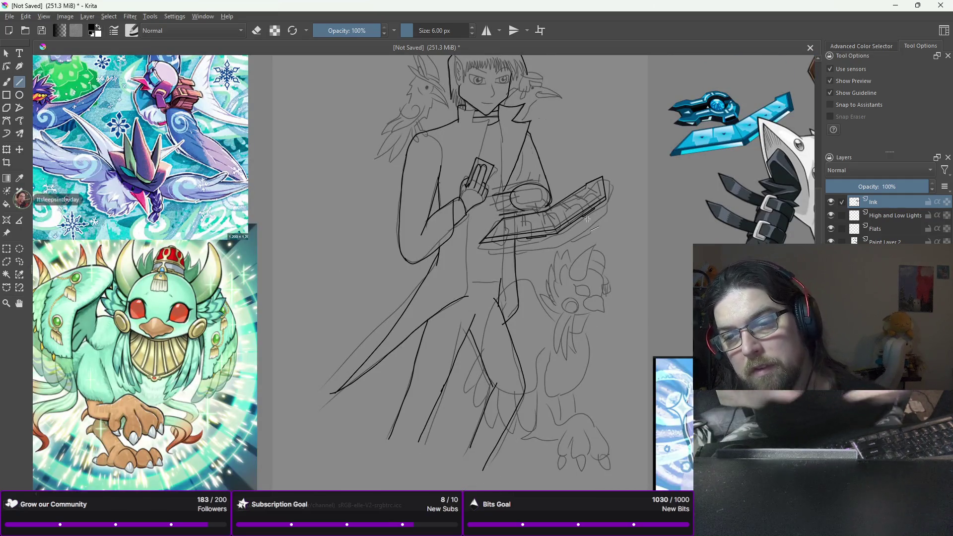
- Return to the freehand brush and reduce the inking brush size from 6 px to 2 px
key(b)
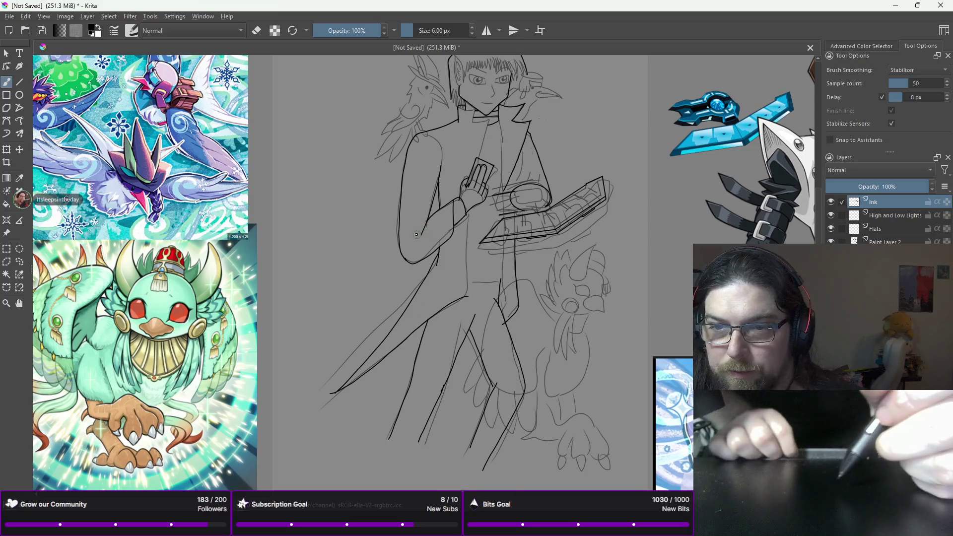
right_click(372, 195)
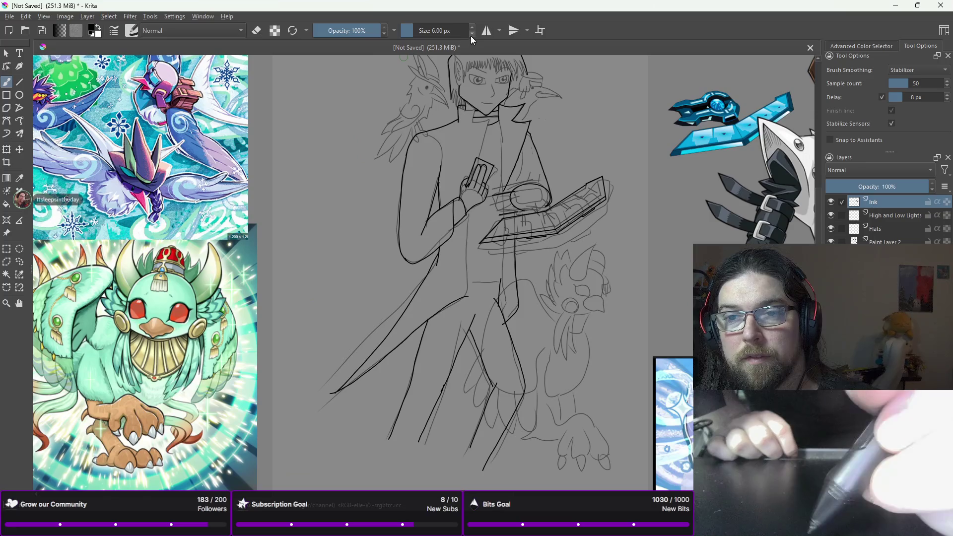
click(471, 33)
click(471, 33)
click(470, 33)
click(470, 33)
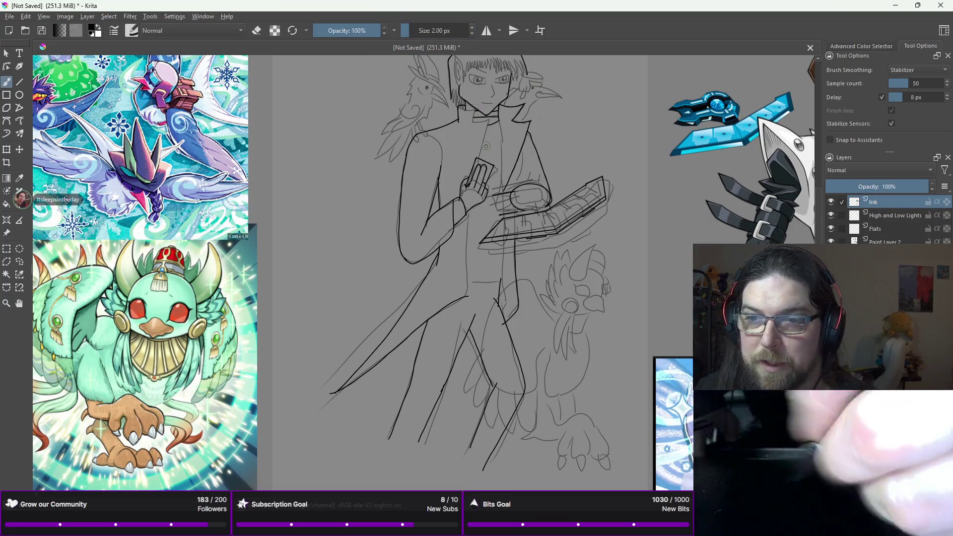
scroll(489, 122, up, 2)
- Zoom in and ink the collar's lower edge with a short line rising to it
scroll(480, 114, up, 2)
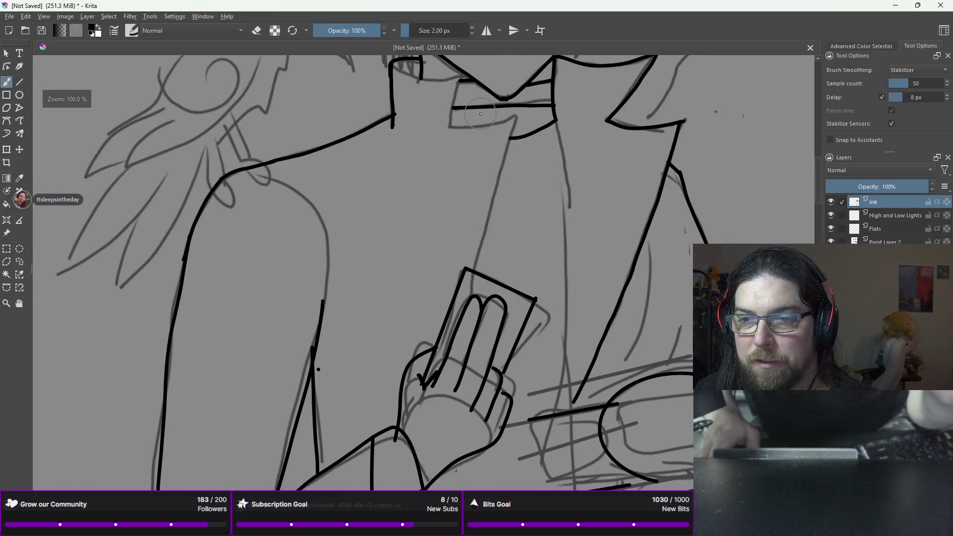
scroll(447, 109, up, 1)
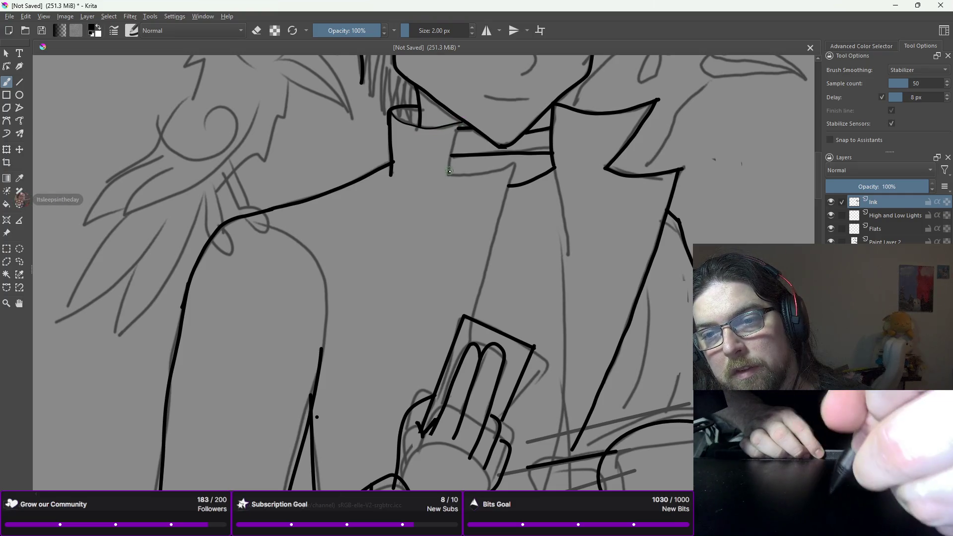
drag(450, 174, 453, 156)
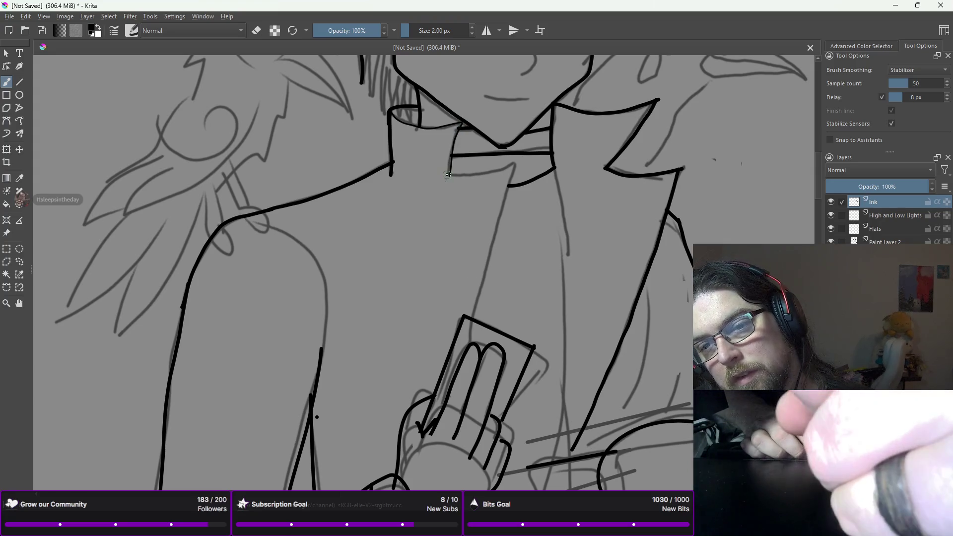
drag(476, 172, 518, 164)
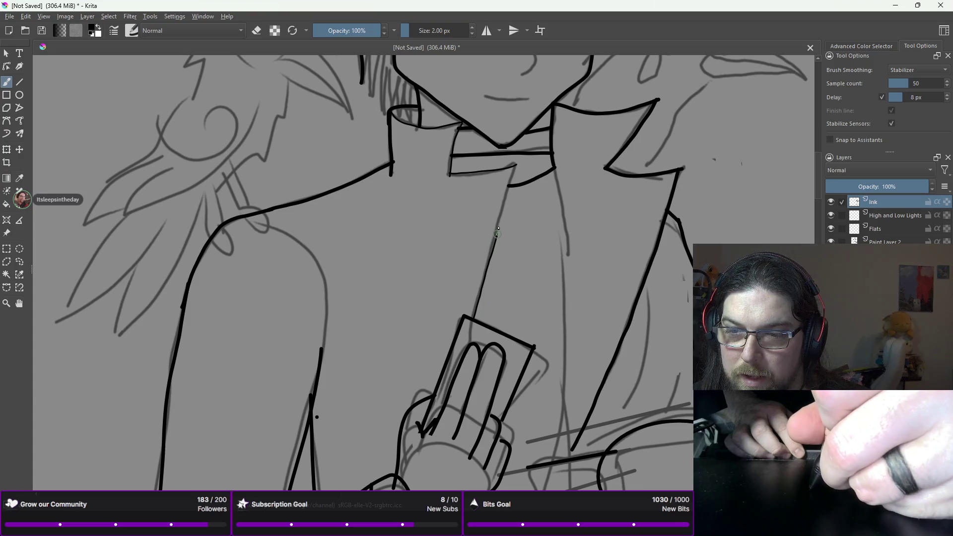
- Ink the left shirt-front line from the collar down toward the card, retrying bad strokes
drag(500, 219, 506, 206)
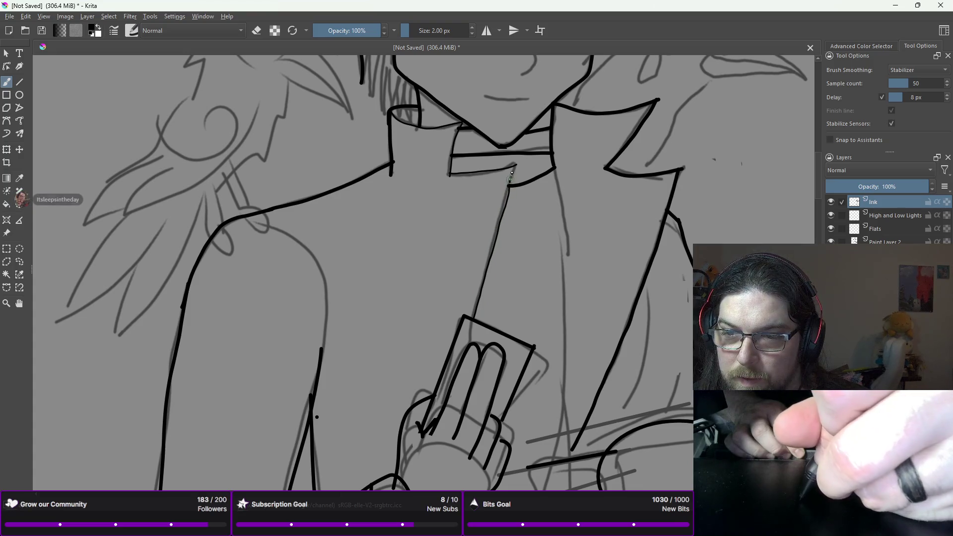
drag(515, 162, 502, 202)
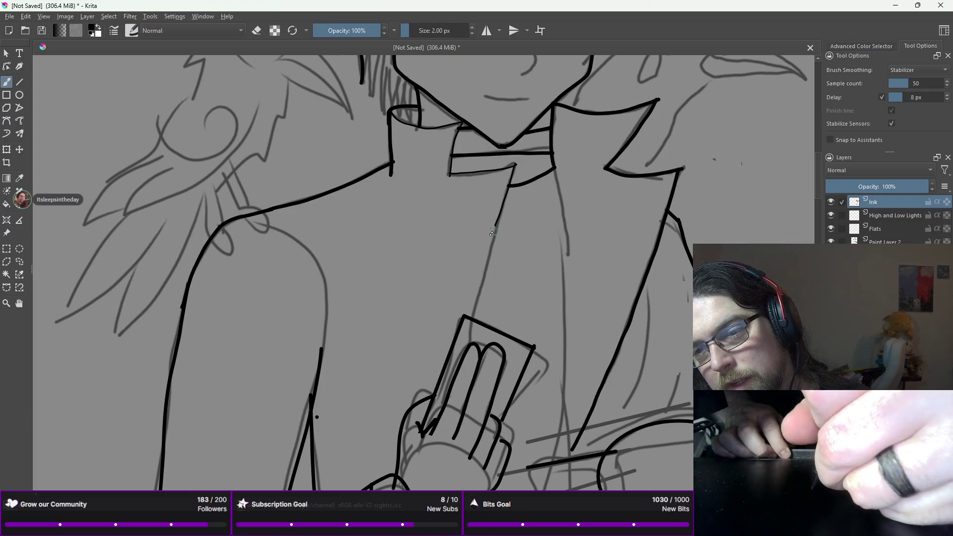
key(ctrl+z)
drag(515, 162, 499, 213)
key(ctrl+z)
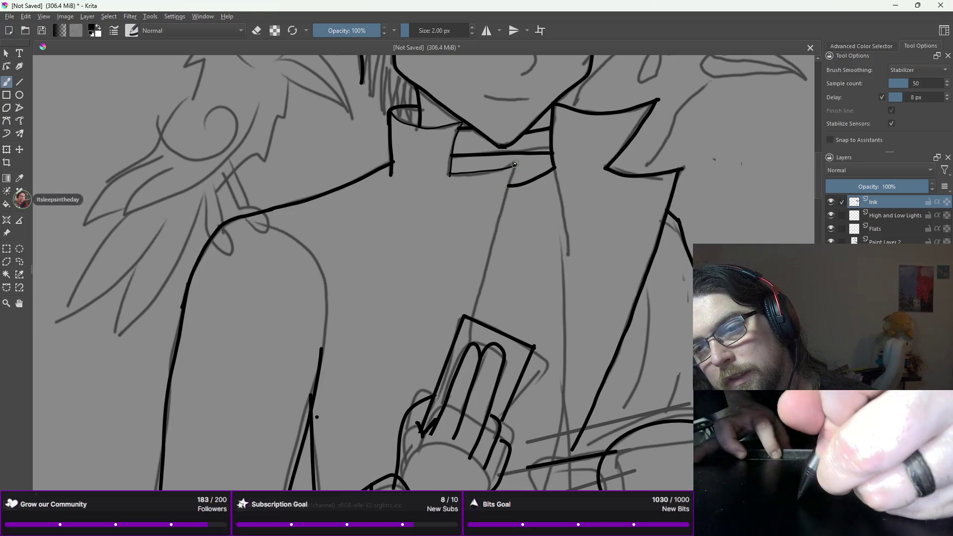
drag(513, 169, 496, 212)
key(ctrl+z)
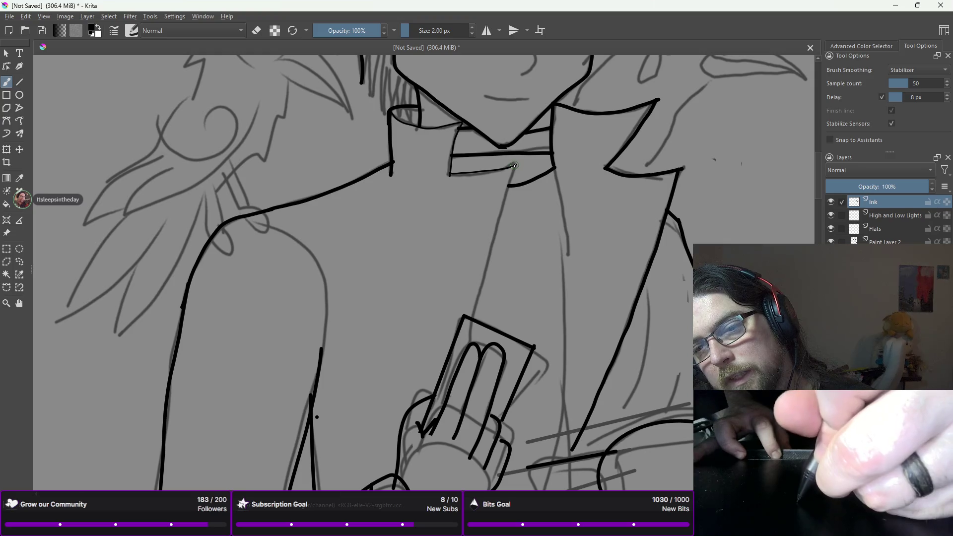
key(ctrl+z)
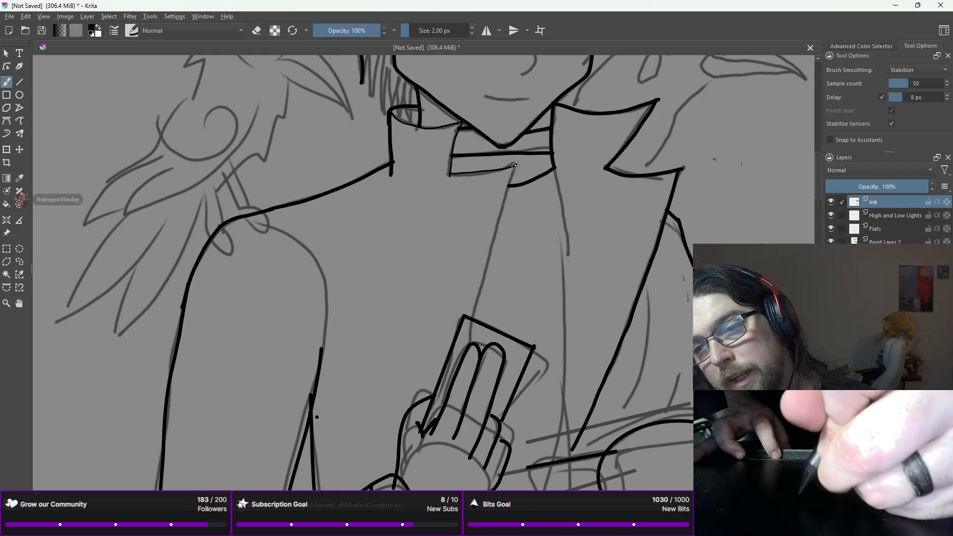
drag(514, 165, 498, 224)
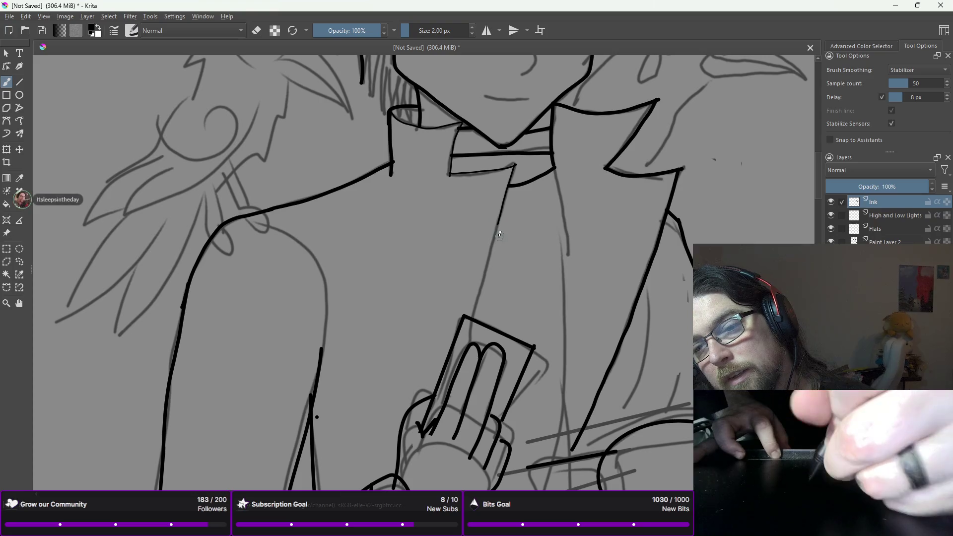
key(ctrl+z)
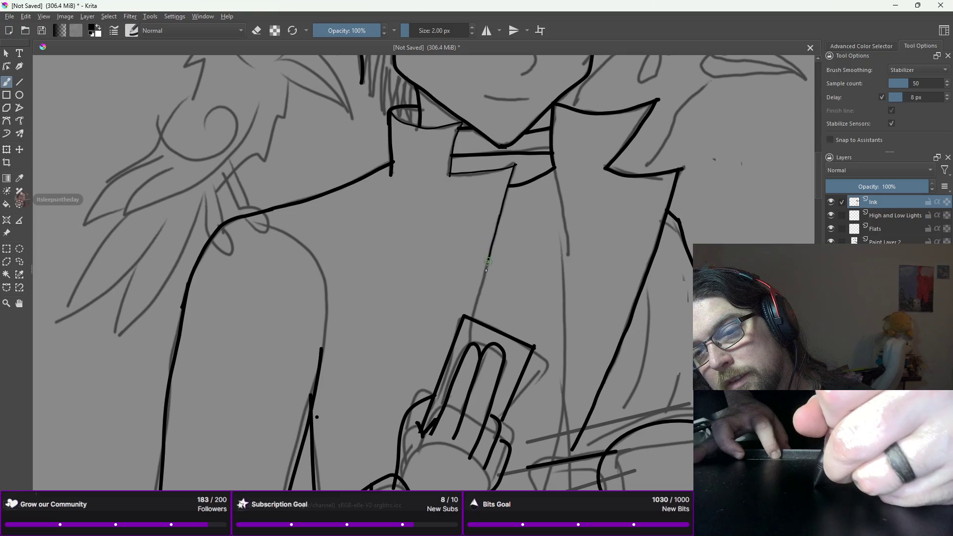
drag(486, 271, 478, 313)
key(ctrl+z)
drag(487, 267, 474, 321)
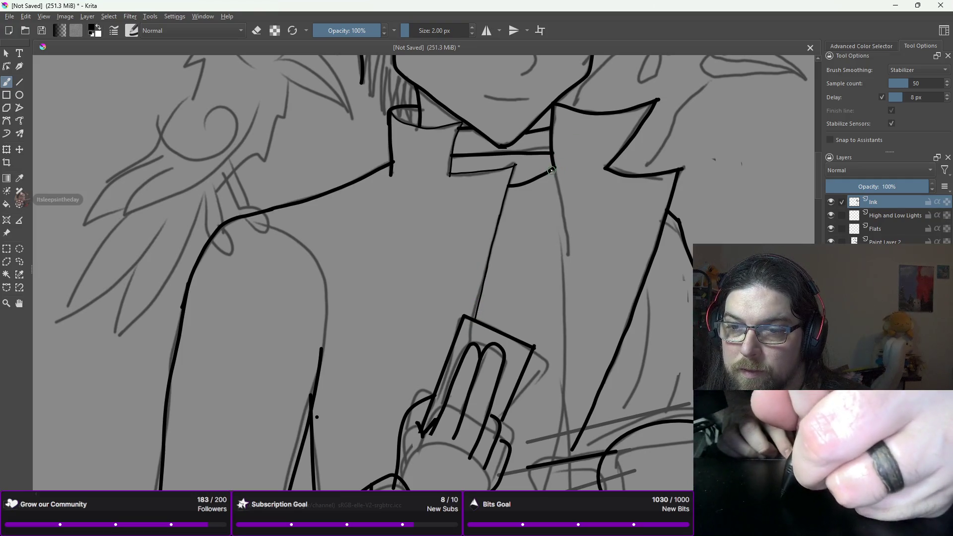
- Ink the shirt's right edge line down from the collar after several undone attempts
drag(554, 169, 554, 215)
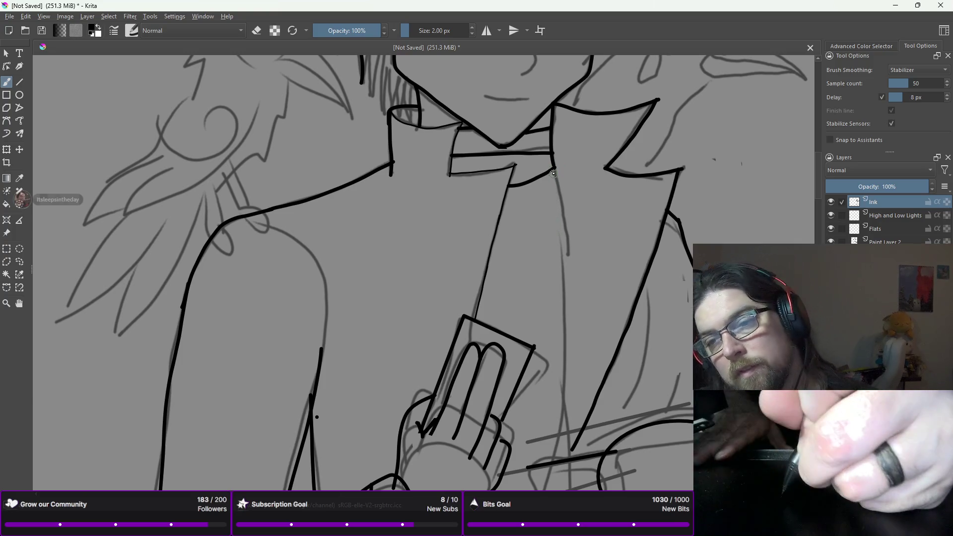
drag(552, 166, 562, 275)
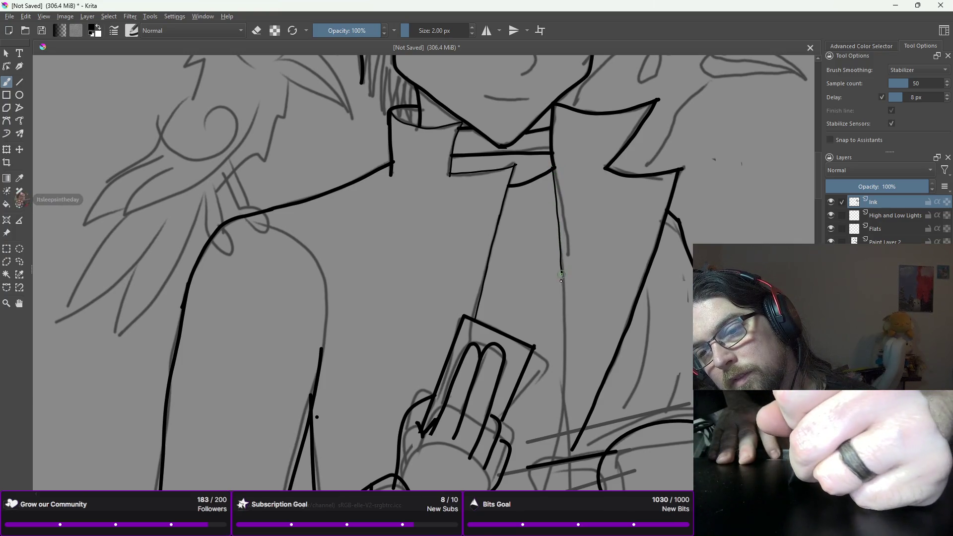
key(ctrl+z)
drag(553, 167, 559, 241)
key(ctrl+z)
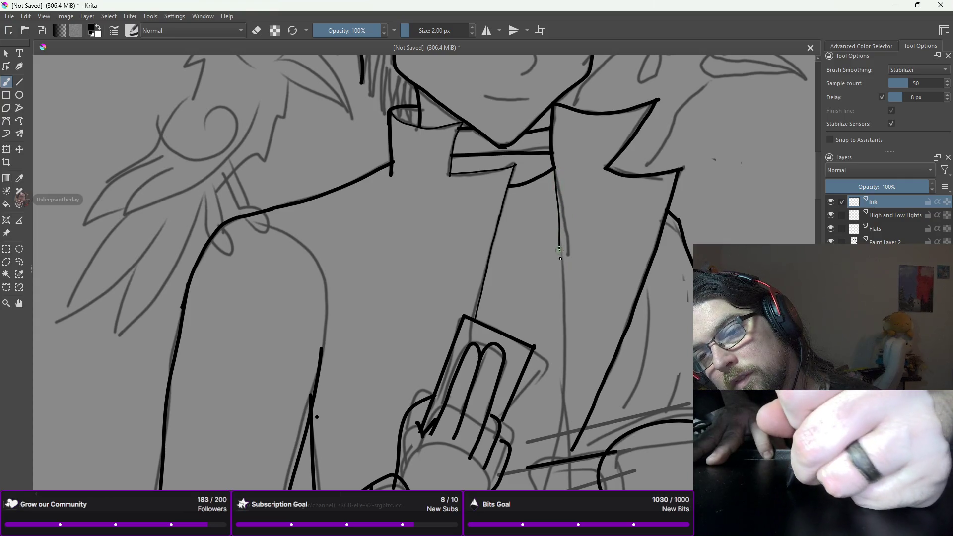
key(ctrl+z)
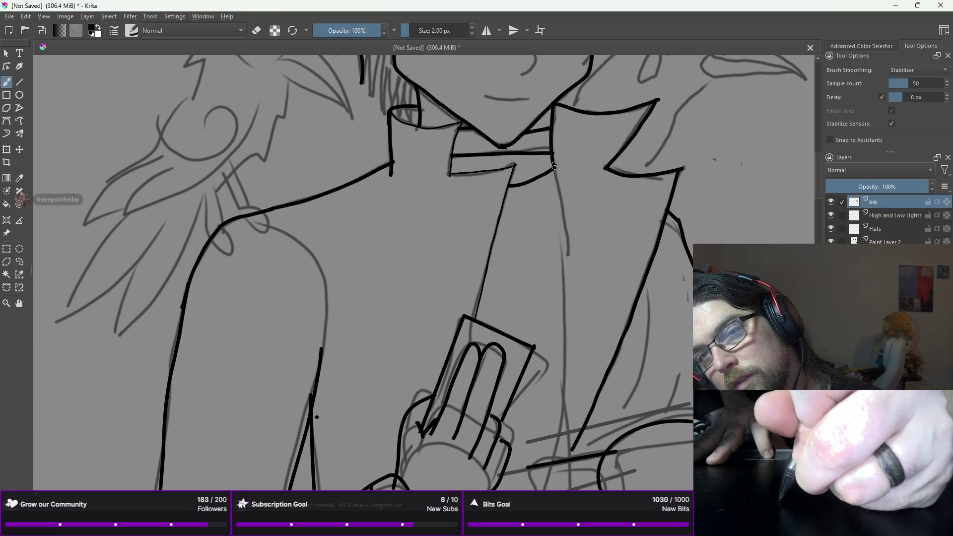
drag(560, 216, 567, 256)
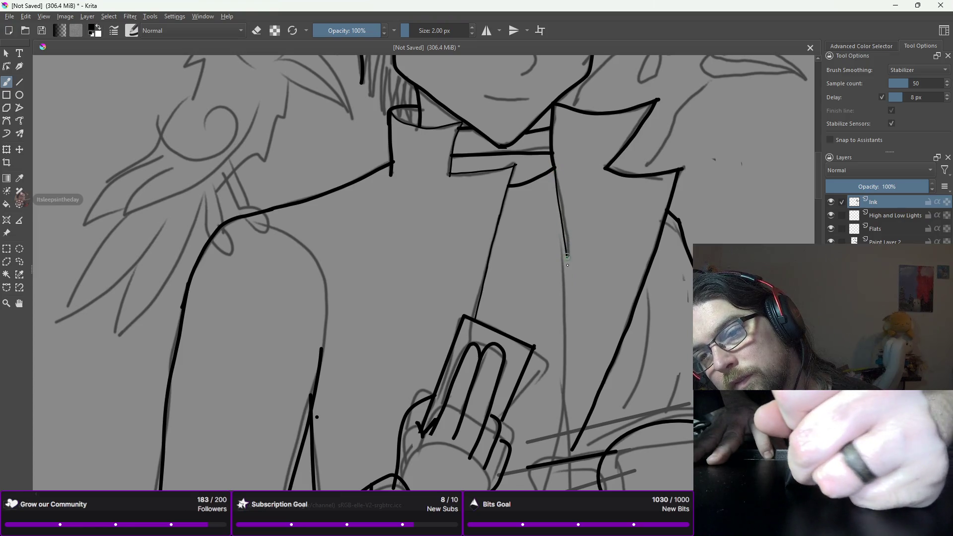
key(ctrl+z)
drag(558, 193, 560, 223)
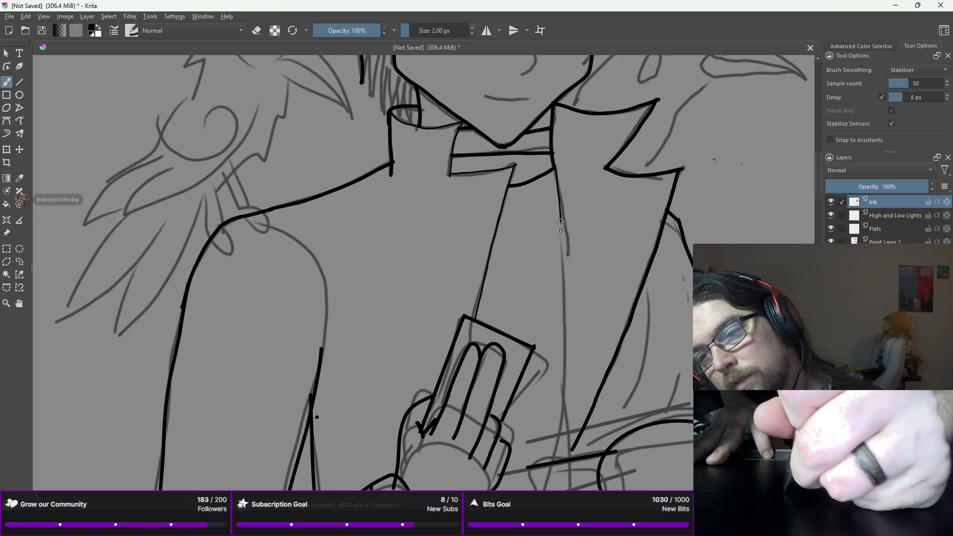
key(ctrl+z)
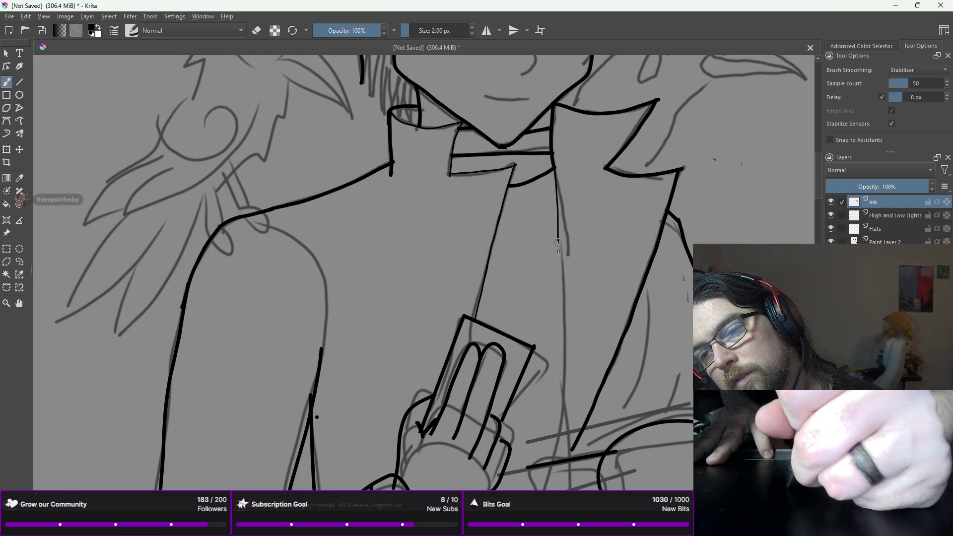
key(ctrl+z)
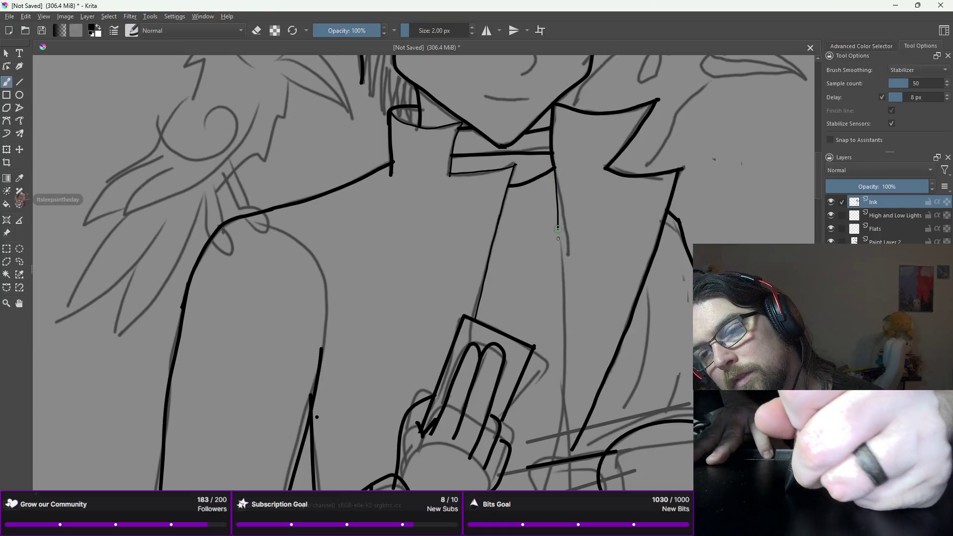
key(ctrl+z)
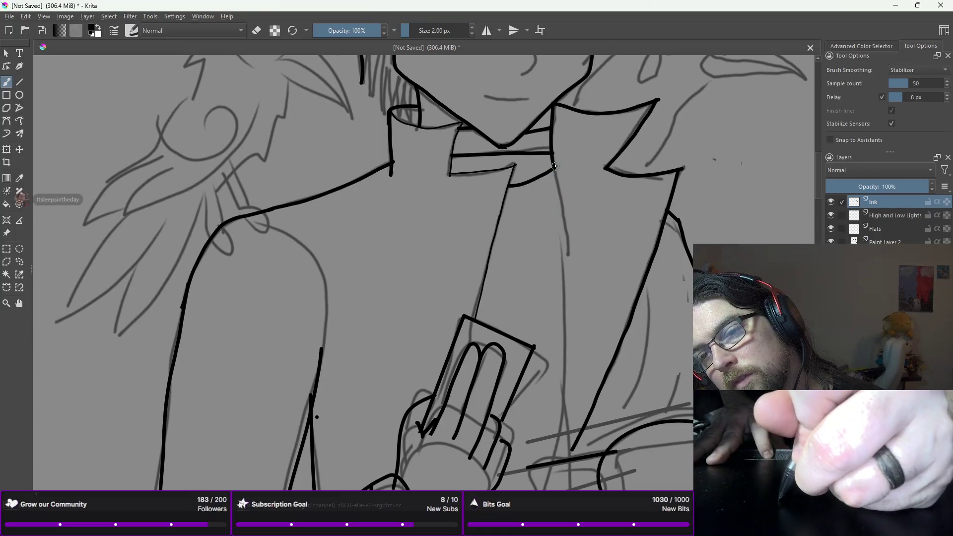
drag(554, 166, 557, 211)
key(ctrl+z)
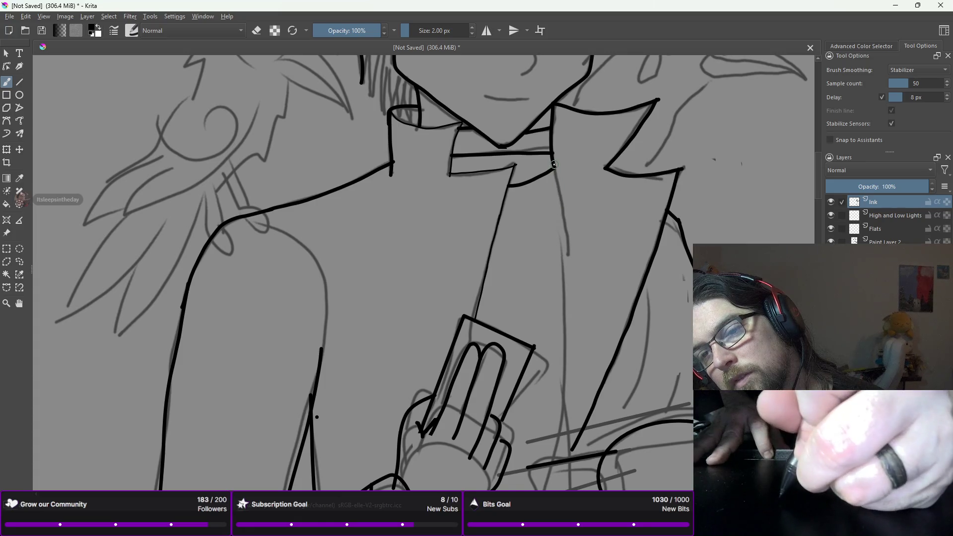
drag(555, 169, 558, 204)
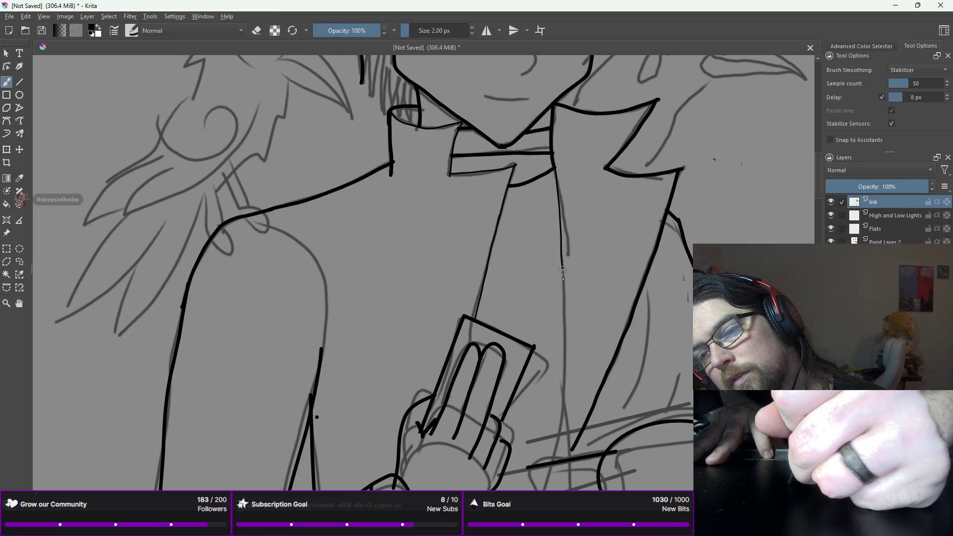
scroll(565, 278, down, 3)
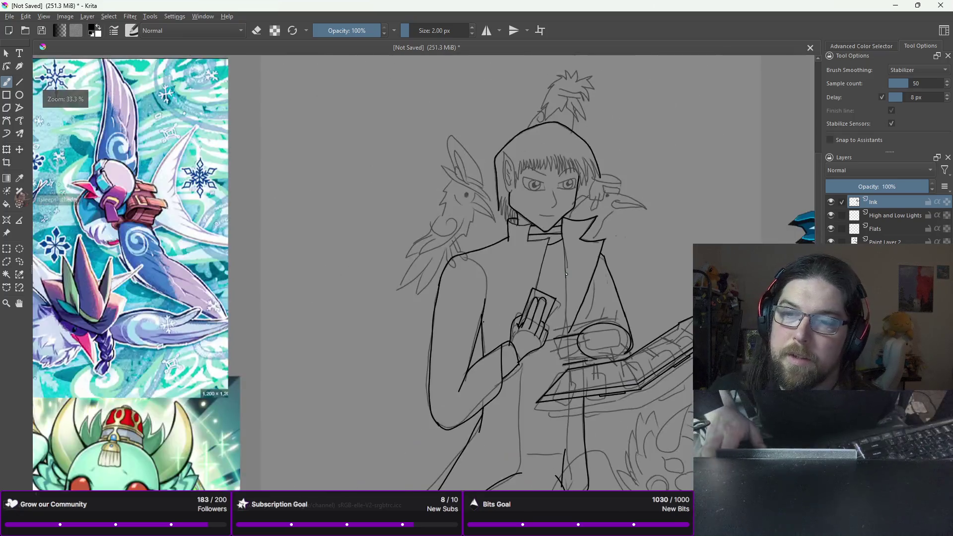
- Ink the character's nose stroke and the thin curved mouth line beneath it
scroll(565, 292, up, 5)
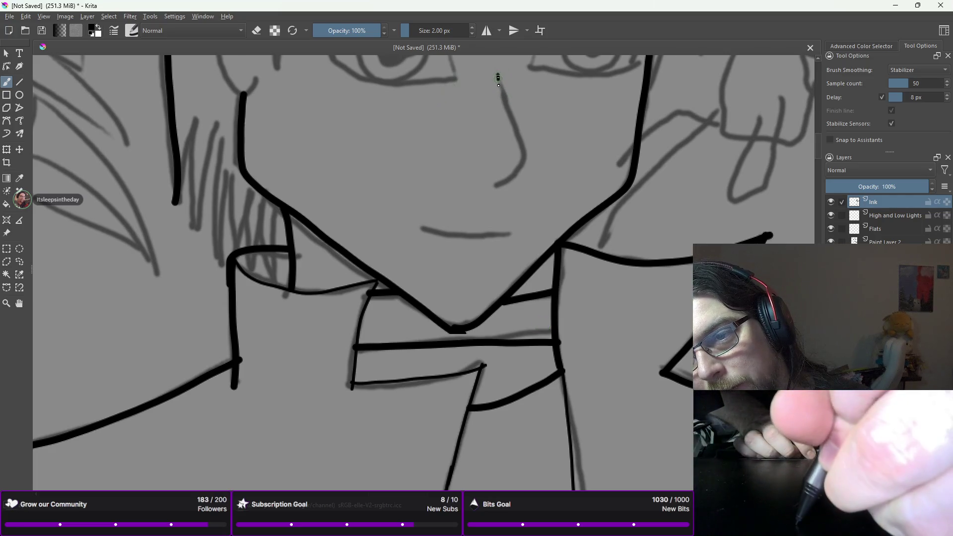
drag(498, 74, 504, 111)
key(ctrl+z)
mouse_move(496, 68)
mouse_down()
mouse_move(523, 154)
mouse_move(522, 172)
mouse_move(495, 188)
mouse_up()
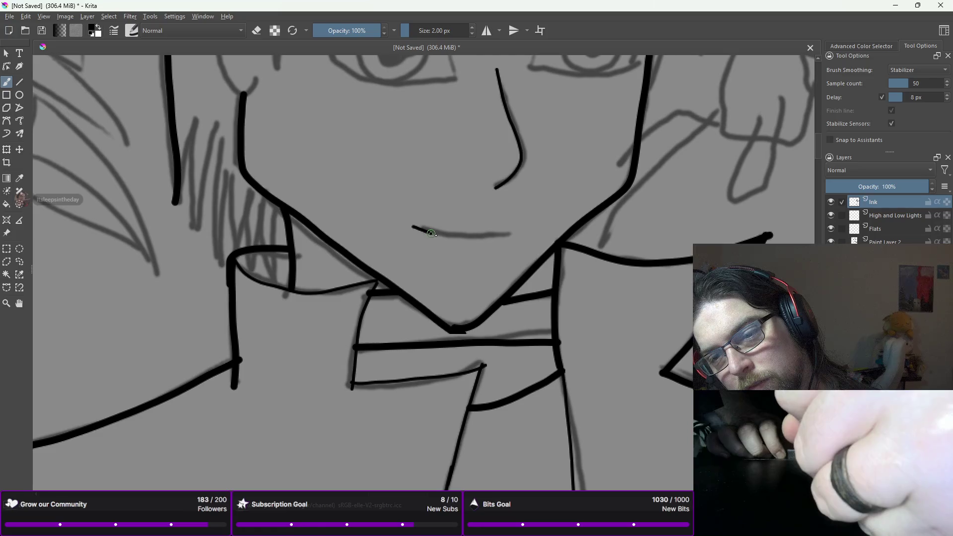
drag(442, 236, 484, 235)
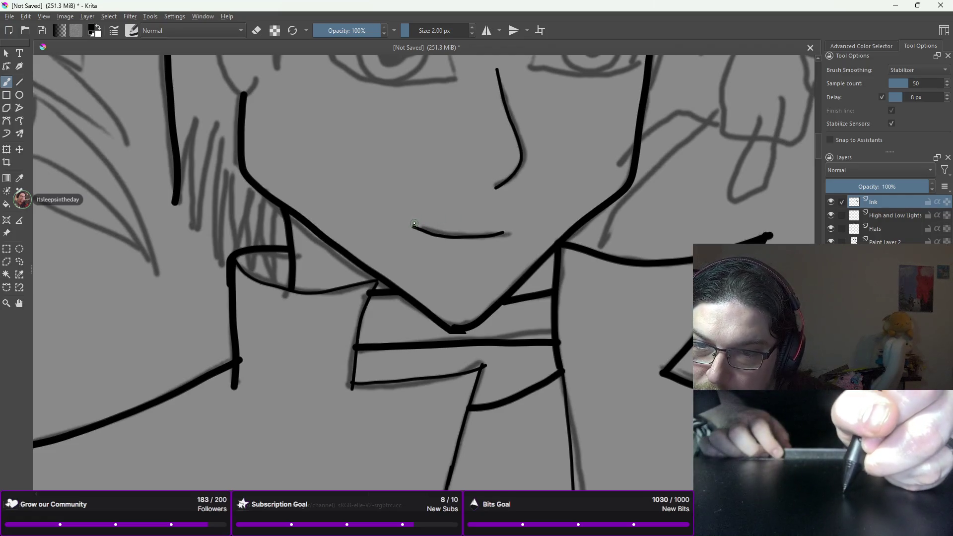
drag(414, 224, 437, 234)
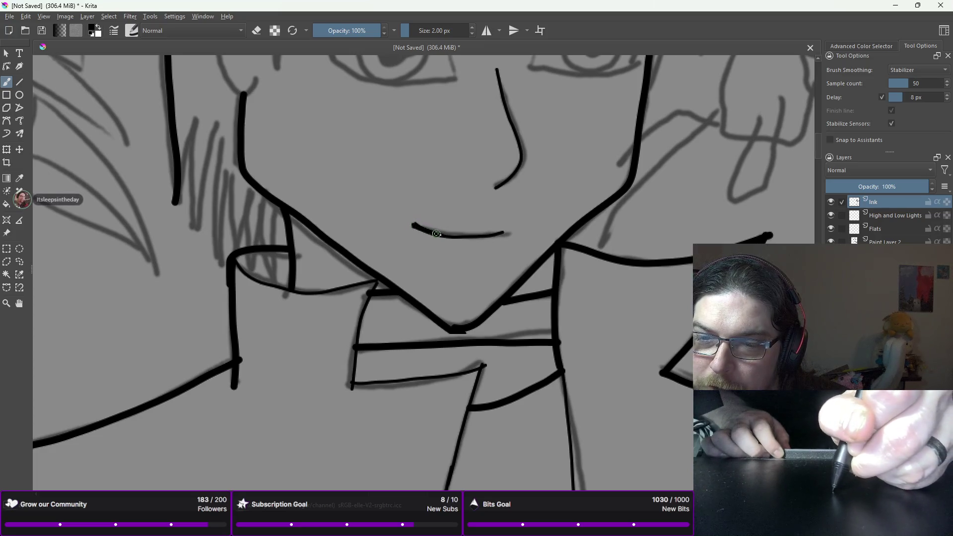
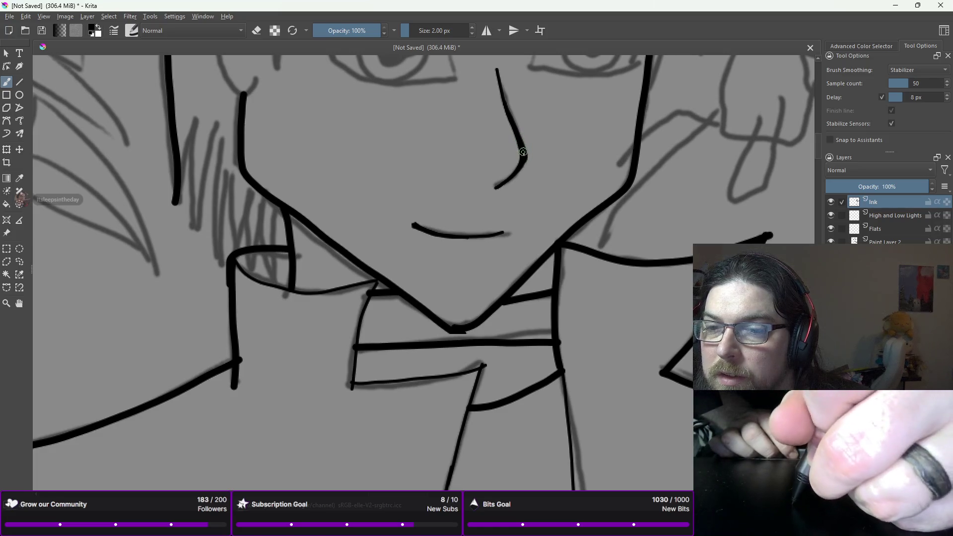
- Ink the inner corner of the right-hand eye and thicken the brush to 4 px
scroll(523, 152, down, 3)
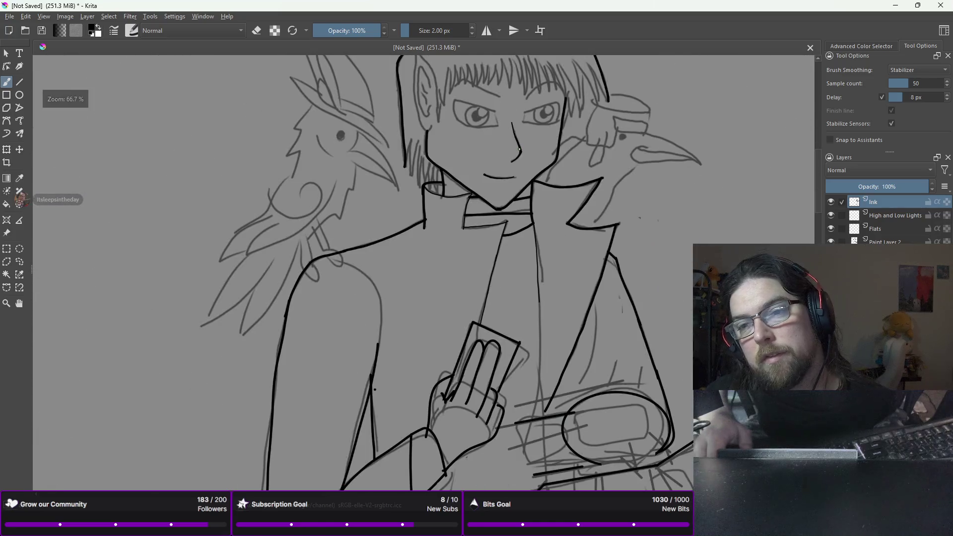
scroll(519, 149, up, 5)
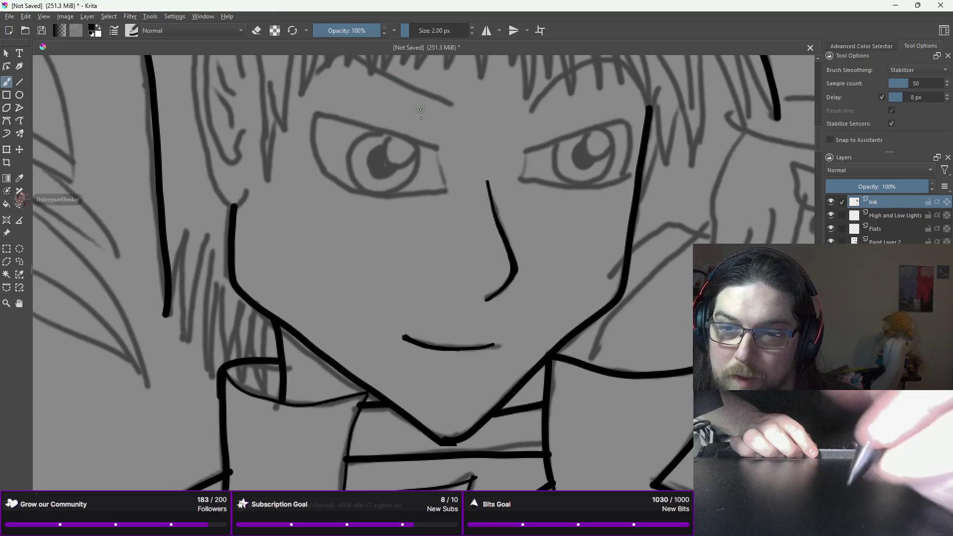
right_click(419, 113)
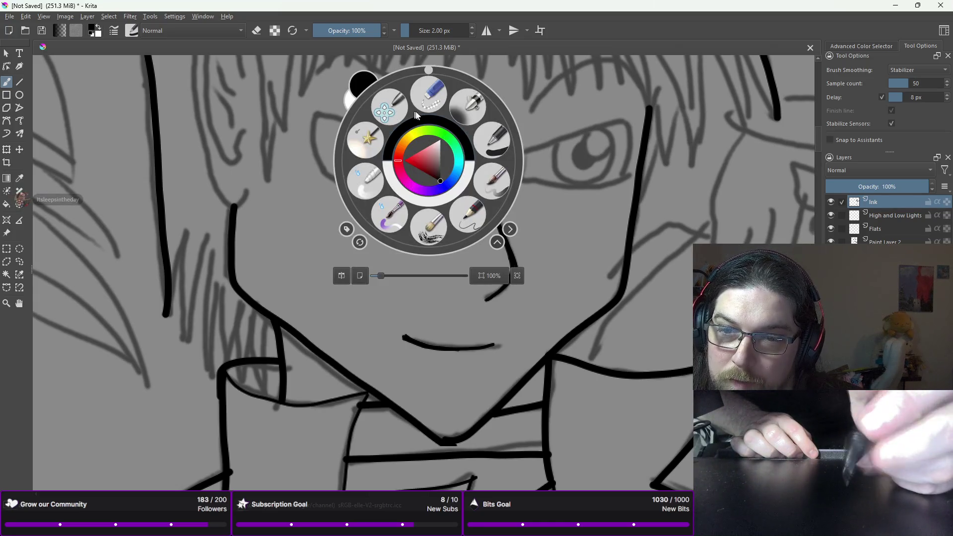
right_click(416, 114)
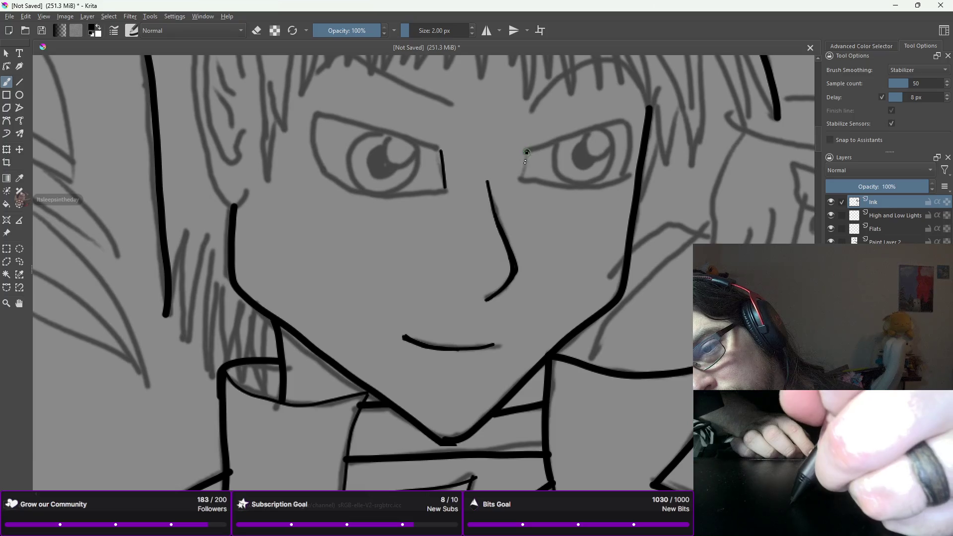
drag(527, 150, 521, 177)
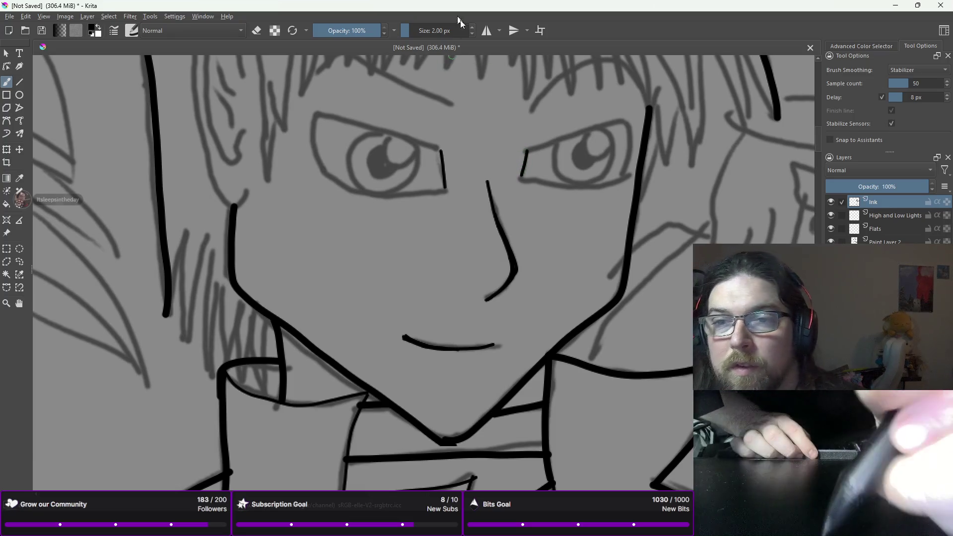
click(472, 28)
click(473, 27)
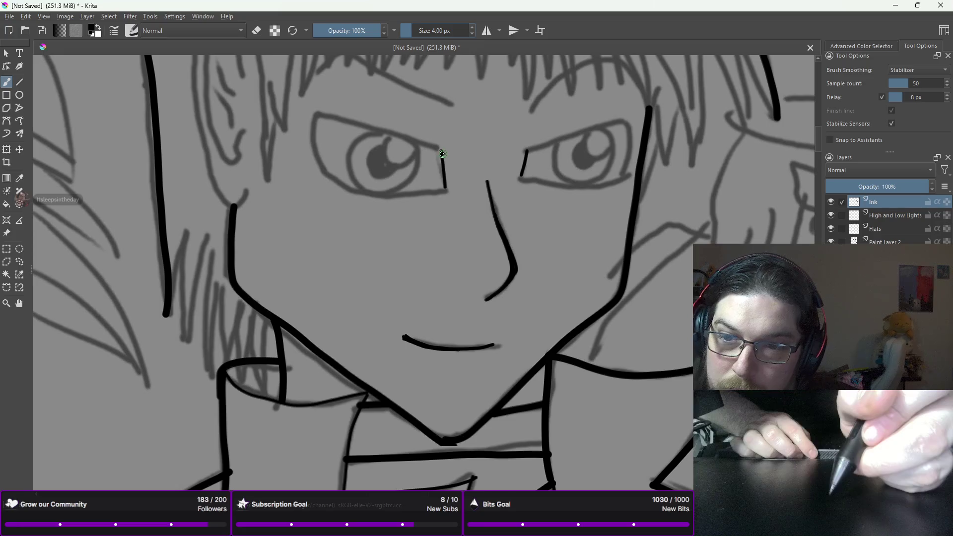
- Trace the left-hand eye's upper and lower eyelids, redoing the misplaced upper stroke
drag(436, 149, 388, 135)
key(ctrl+z)
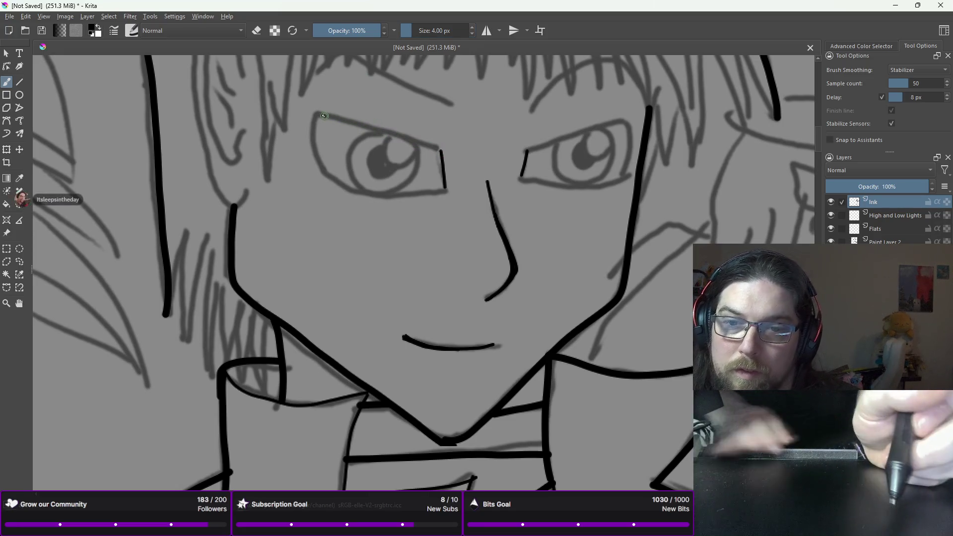
drag(315, 111, 443, 152)
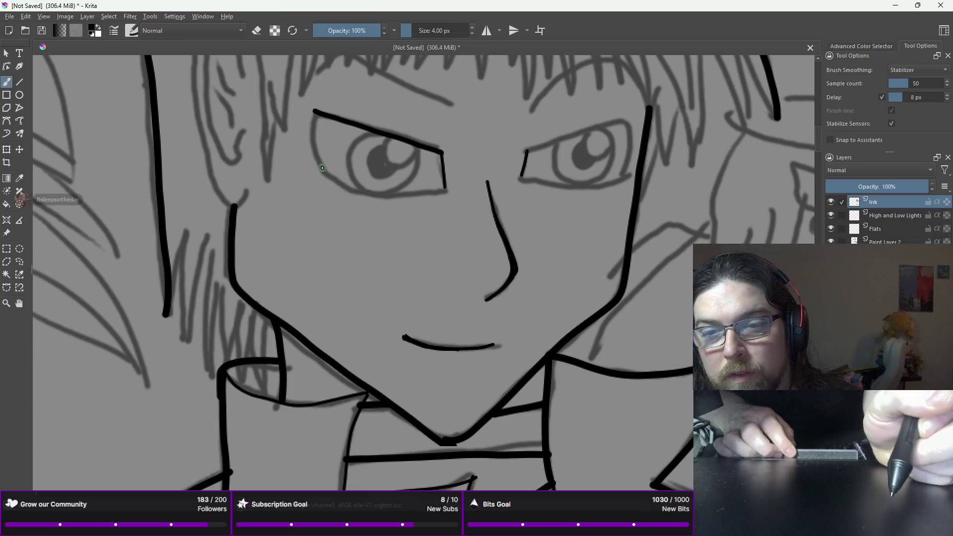
mouse_move(323, 171)
mouse_down()
mouse_move(374, 194)
mouse_move(450, 192)
mouse_up()
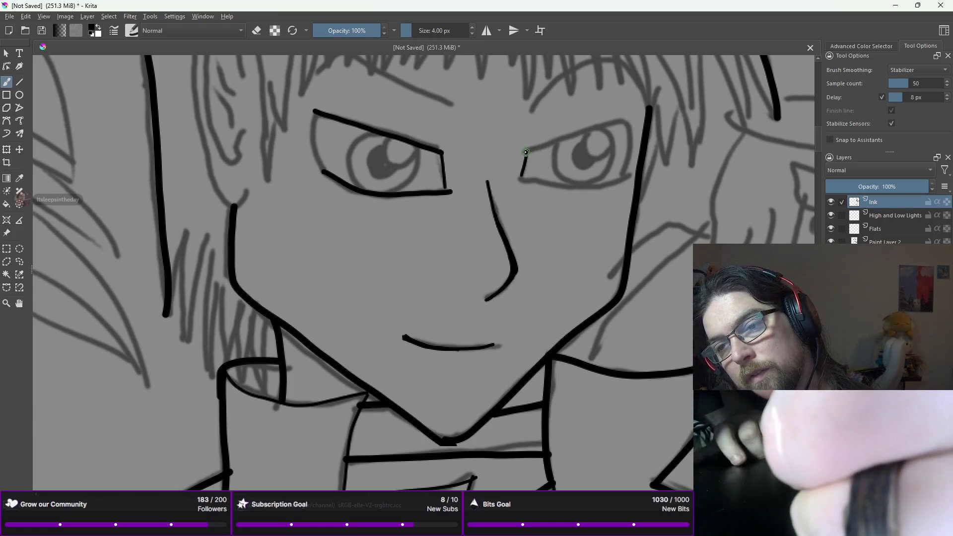
- Extend the right-hand eye's upper eyelid outward and close its lower corner
drag(542, 145, 624, 123)
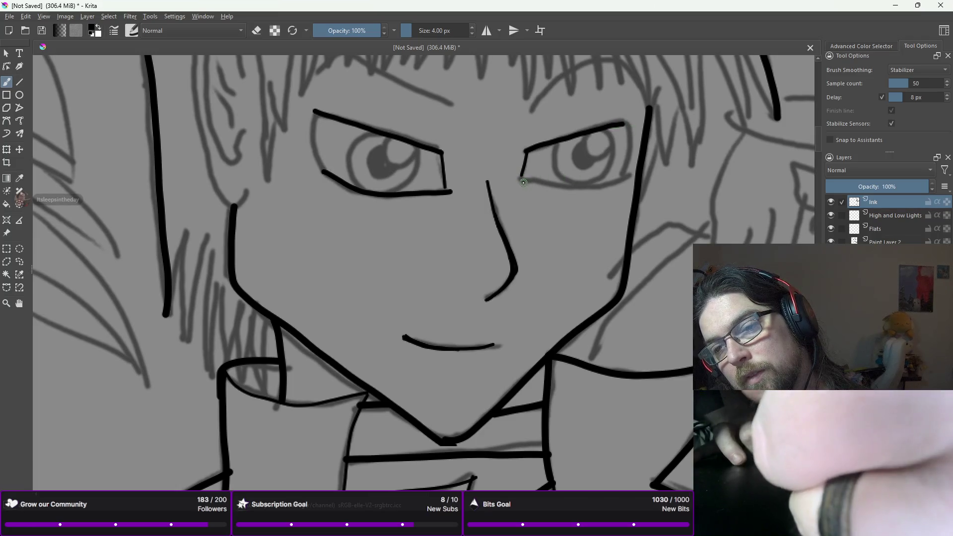
mouse_move(519, 178)
mouse_down()
mouse_move(602, 185)
mouse_move(632, 172)
mouse_up()
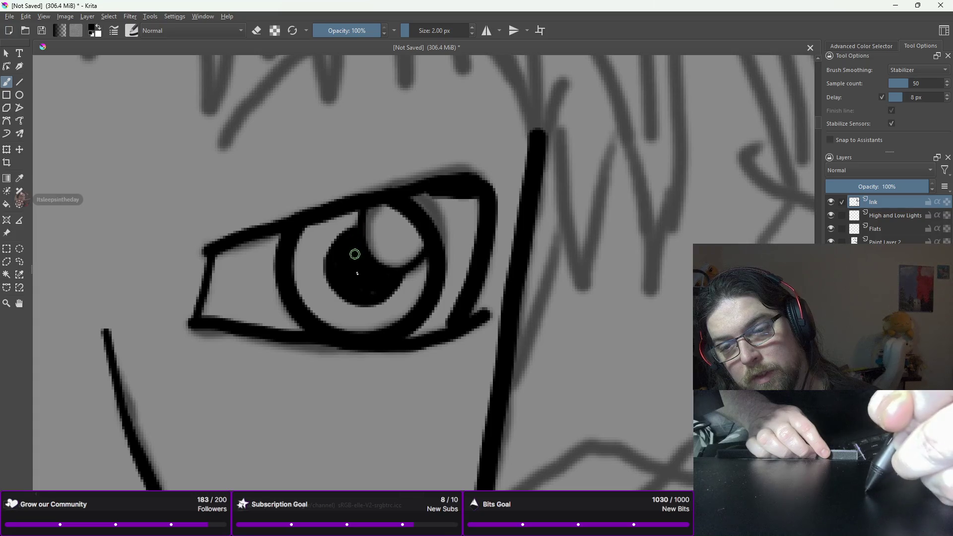
key(1)
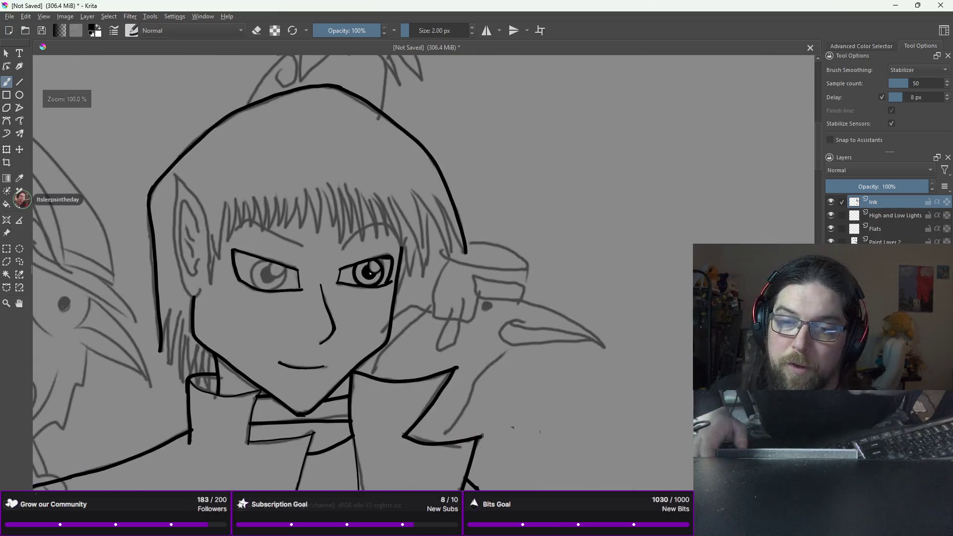
drag(305, 294, 422, 240)
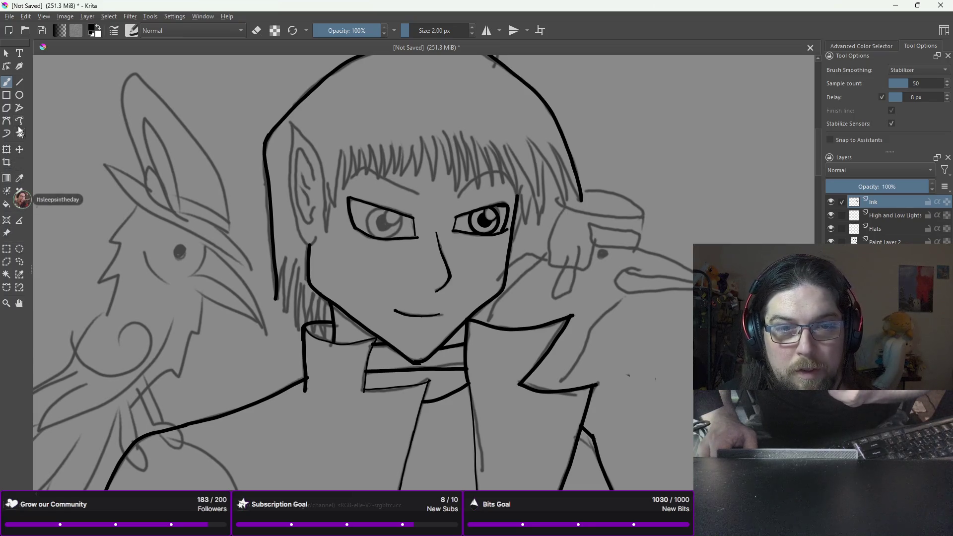
click(20, 95)
- Circle the left-hand iris with the Ellipse tool, redrawing it with a thicker line
mouse_move(363, 198)
mouse_down()
mouse_move(387, 240)
mouse_move(399, 237)
mouse_up()
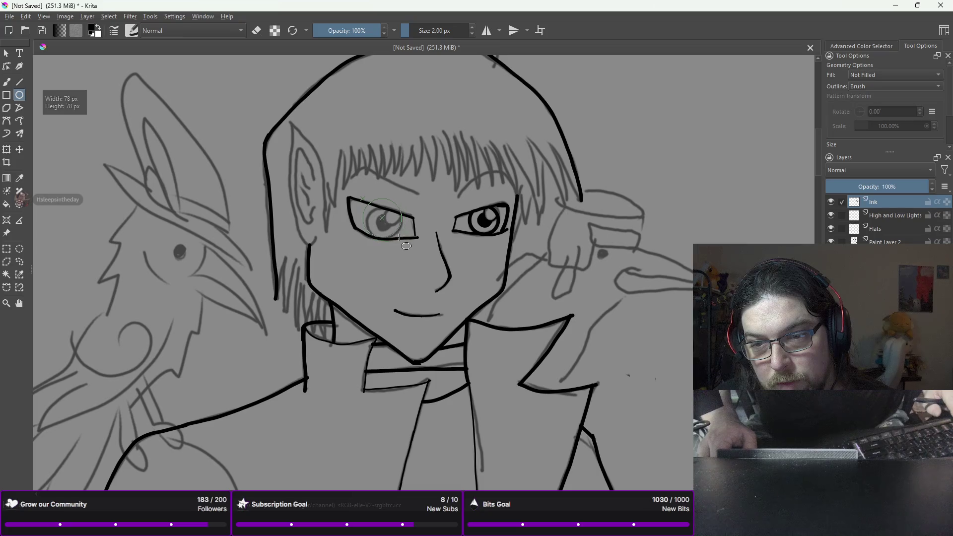
drag(399, 239, 401, 238)
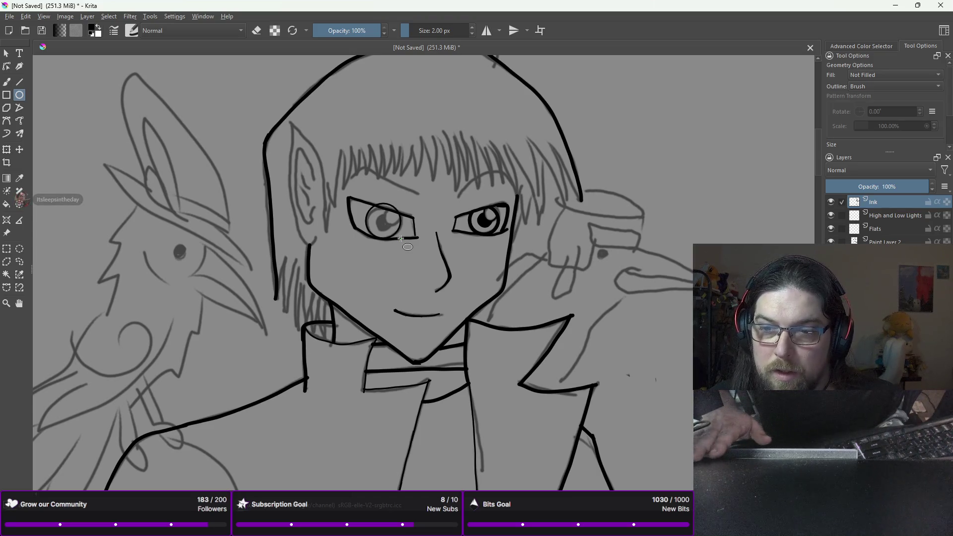
key(ctrl+z)
click(472, 28)
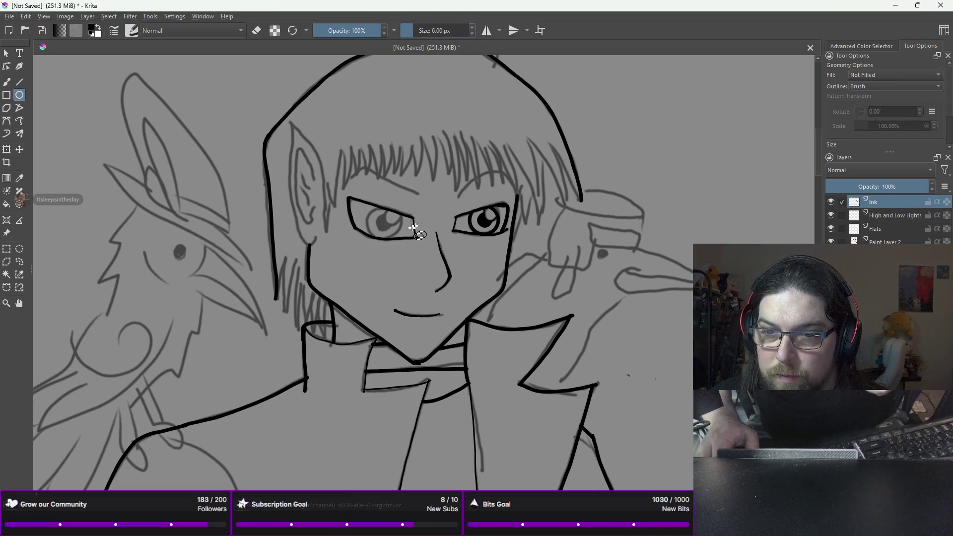
drag(368, 204, 402, 240)
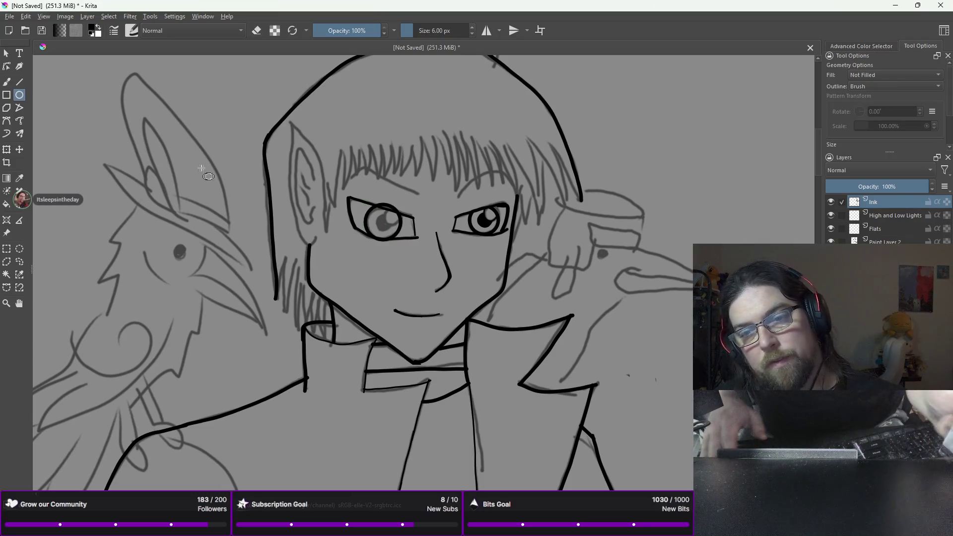
click(7, 82)
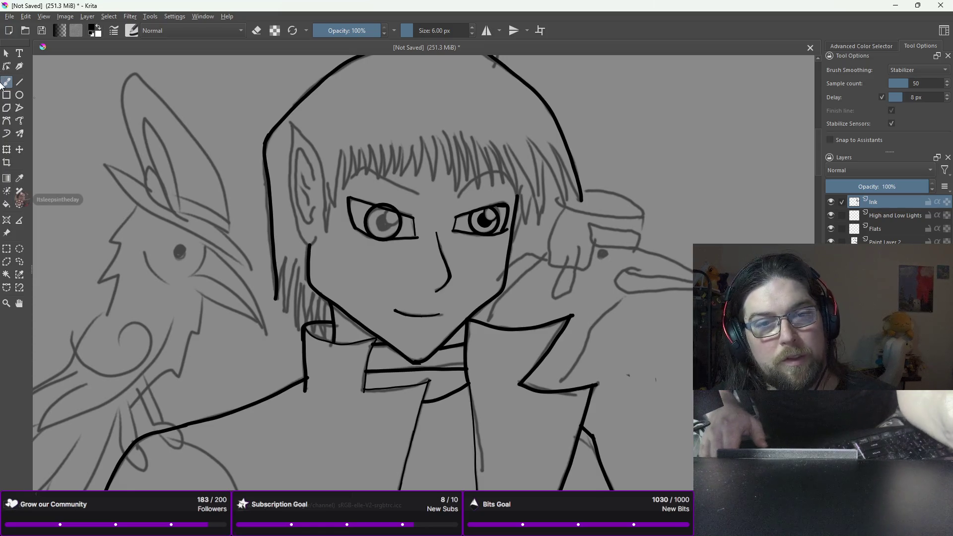
- Erase excess ink along the left-hand eye's upper eyelid with an eraser preset
click(19, 82)
right_click(245, 198)
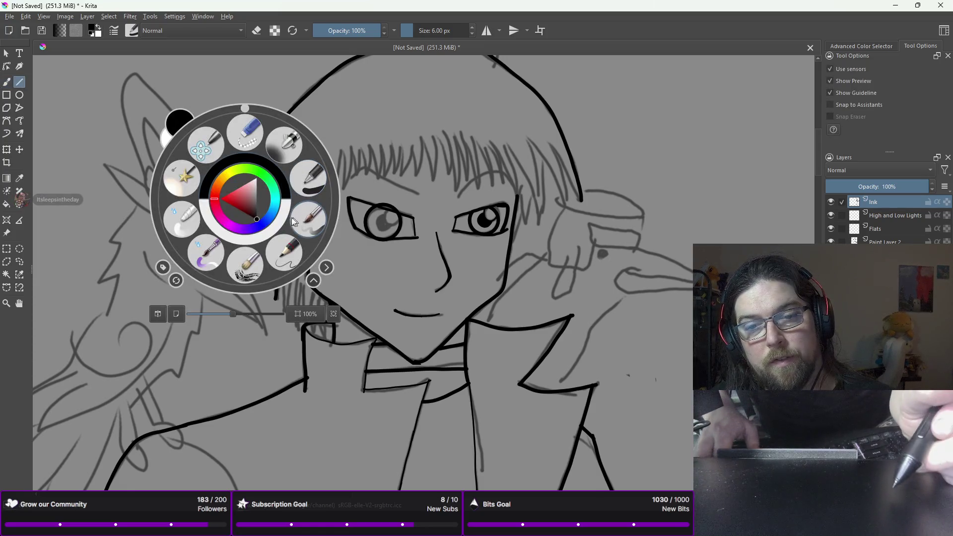
click(245, 133)
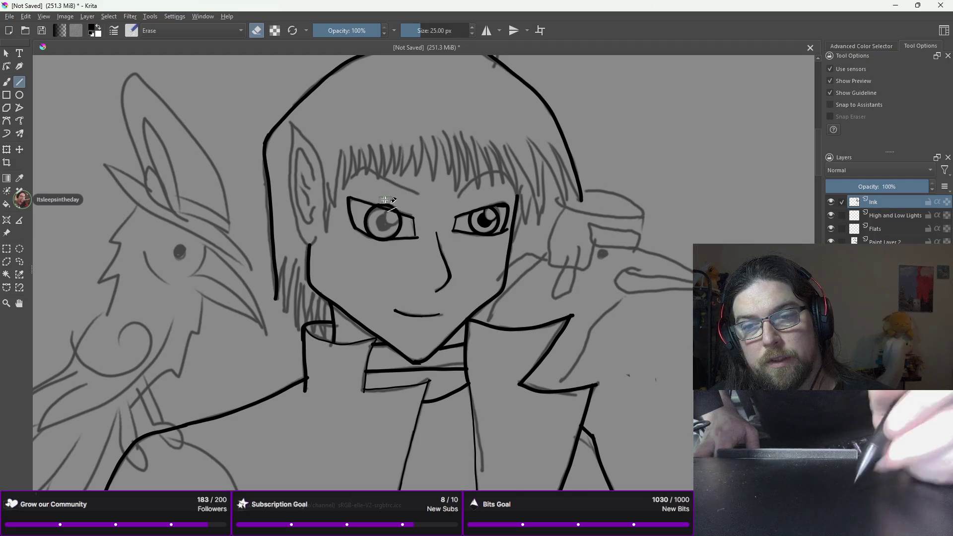
scroll(396, 203, up, 5)
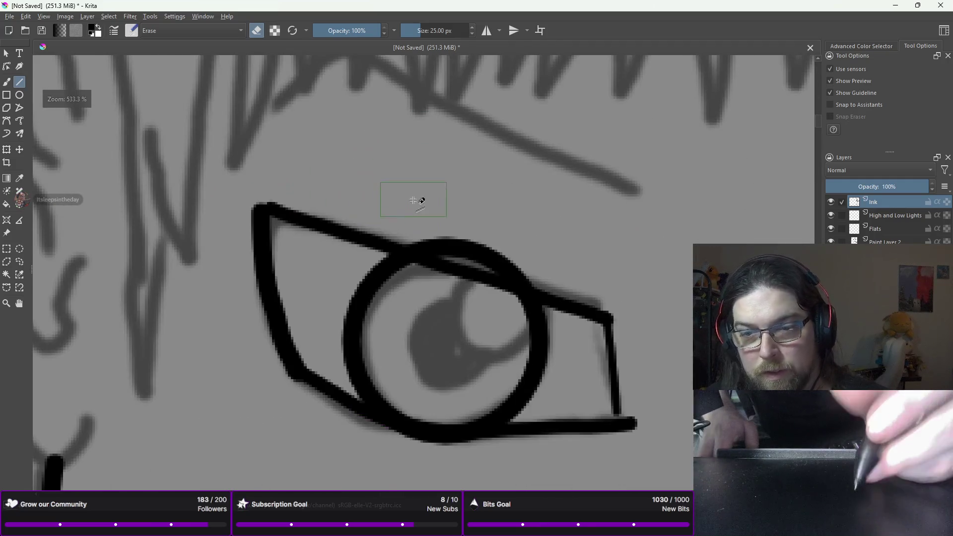
mouse_move(392, 201)
mouse_down()
mouse_move(513, 259)
mouse_move(563, 261)
mouse_move(595, 282)
mouse_up()
drag(366, 198, 579, 283)
drag(347, 207, 585, 294)
drag(362, 219, 548, 290)
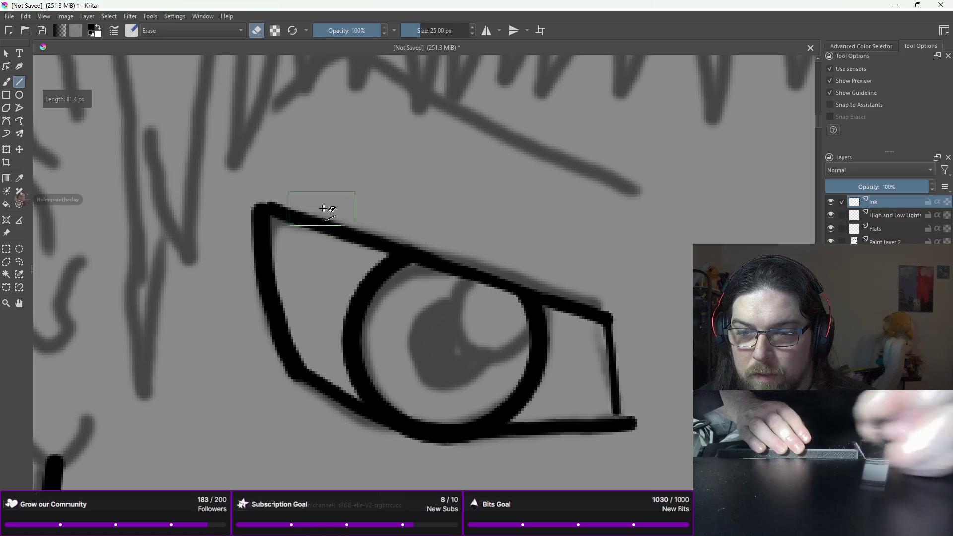
- Return to a black freehand inking brush shrunk to 2 px
key(minus)
key(minus)
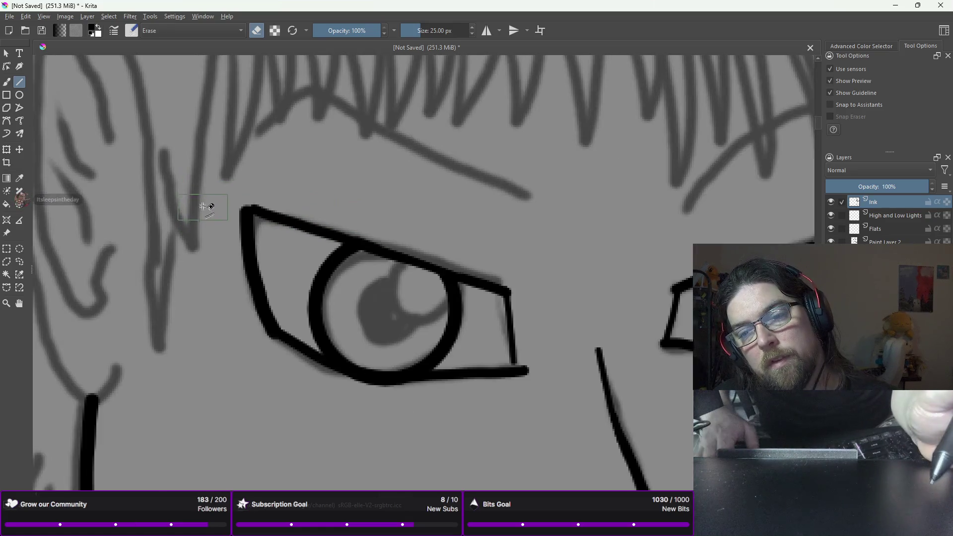
right_click(436, 298)
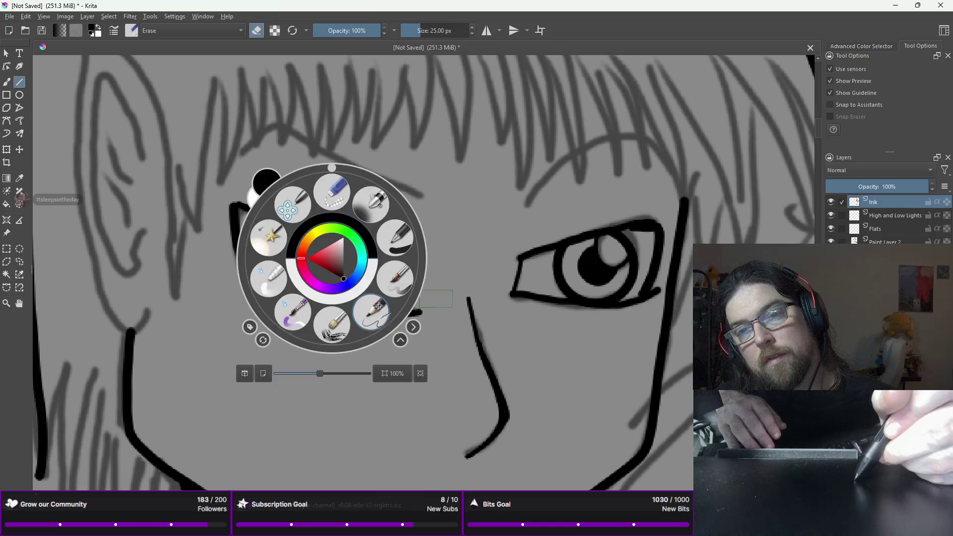
click(379, 276)
right_click(455, 159)
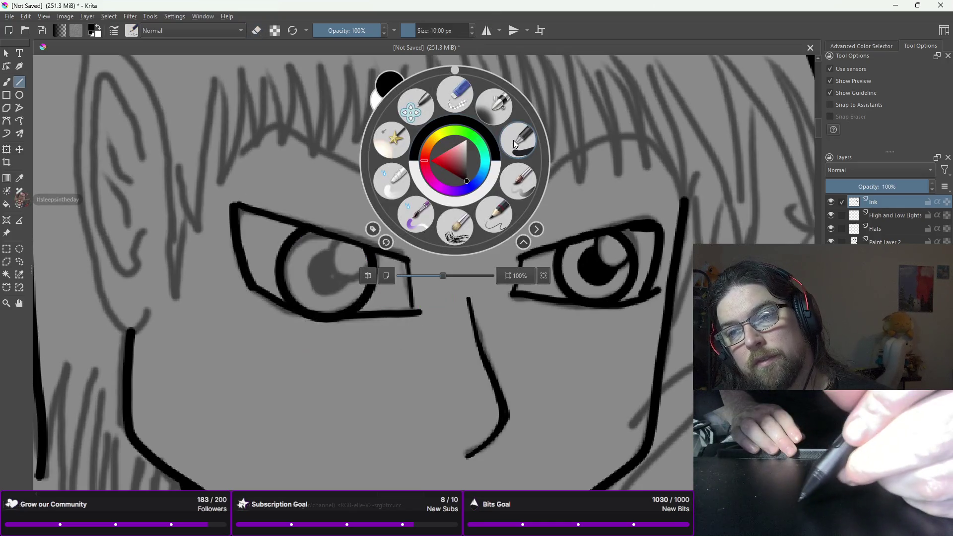
click(472, 34)
click(471, 35)
click(471, 35)
click(470, 35)
click(472, 34)
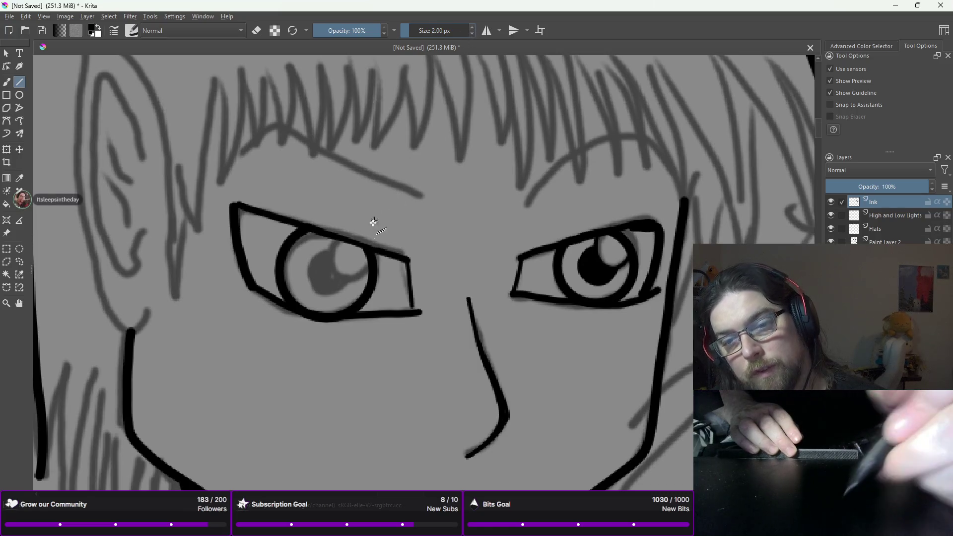
drag(381, 273, 359, 275)
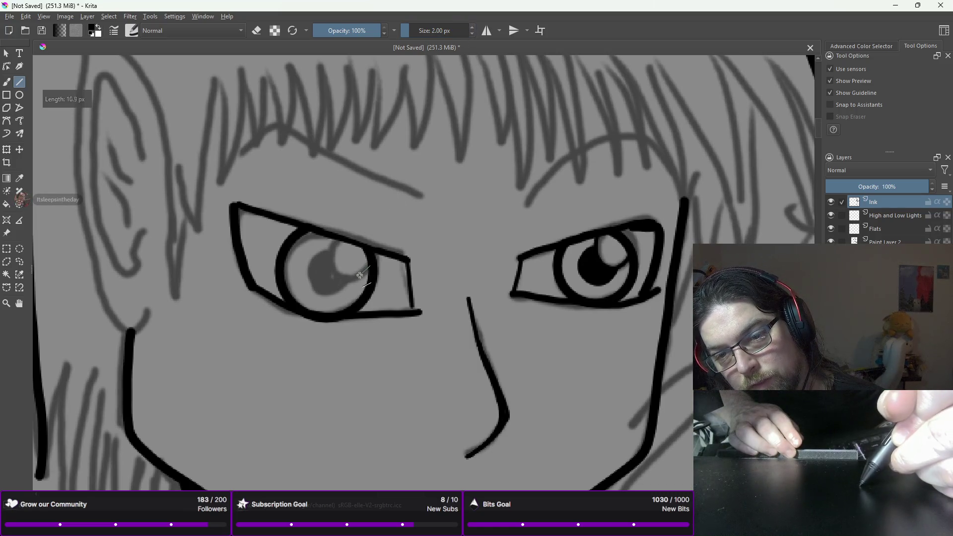
key(Escape)
key(b)
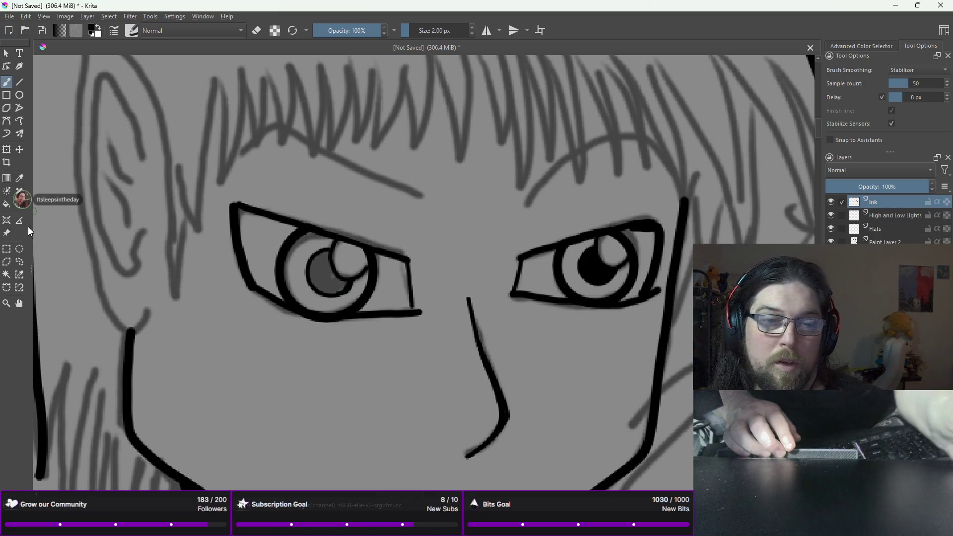
- Fill the left eye's grey pupil with black and paint over its broken left edge
click(7, 204)
click(326, 283)
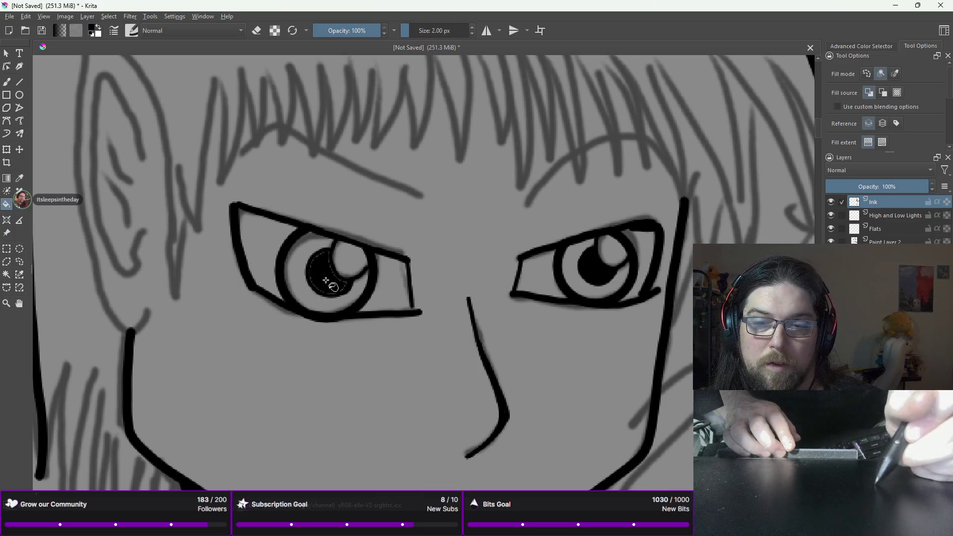
key(b)
scroll(323, 259, up, 5)
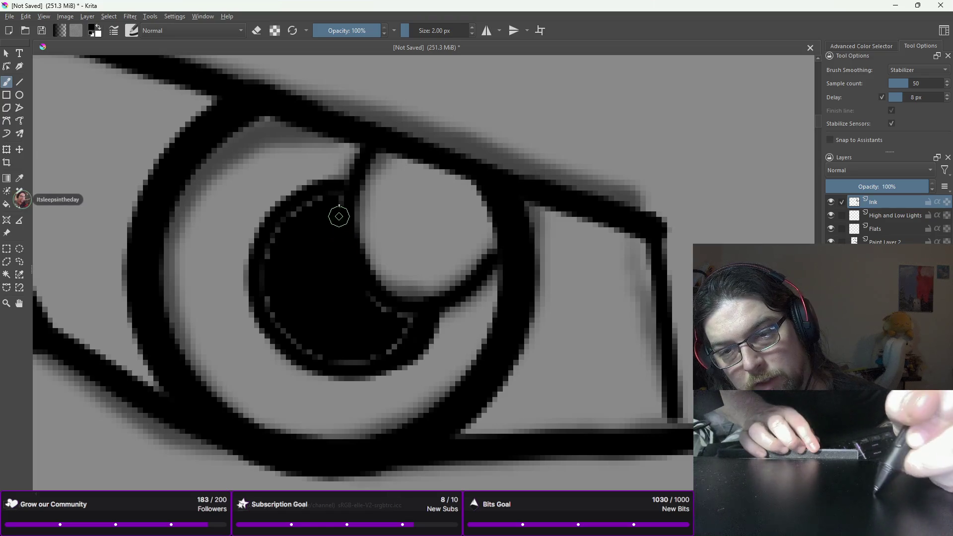
mouse_move(299, 206)
mouse_down()
mouse_move(272, 230)
mouse_move(260, 272)
mouse_move(278, 329)
mouse_move(297, 345)
mouse_move(363, 359)
mouse_move(406, 314)
mouse_move(357, 294)
mouse_move(373, 300)
mouse_up()
key(1)
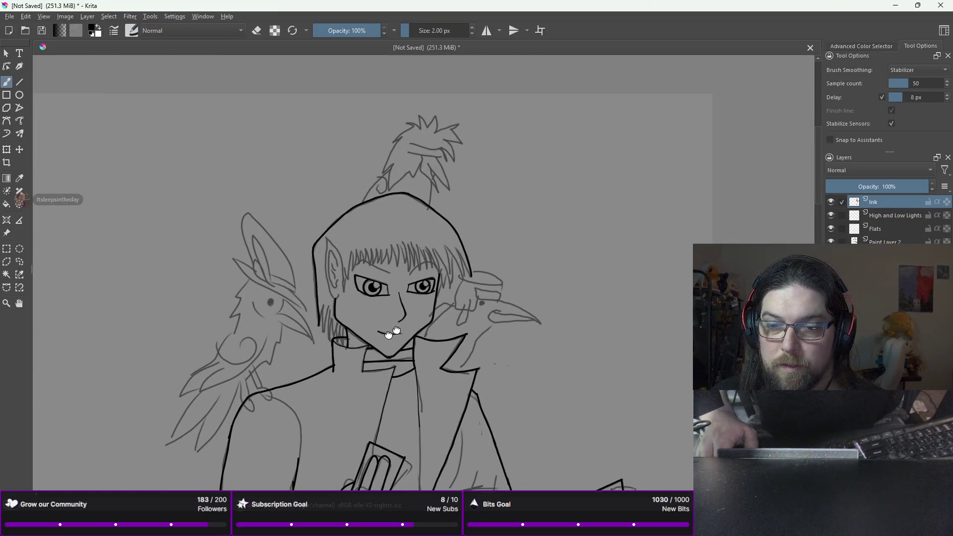
- Ink 4 px hair lines above the left eye and near the top of the head
drag(373, 290, 435, 220)
scroll(445, 266, up, 1)
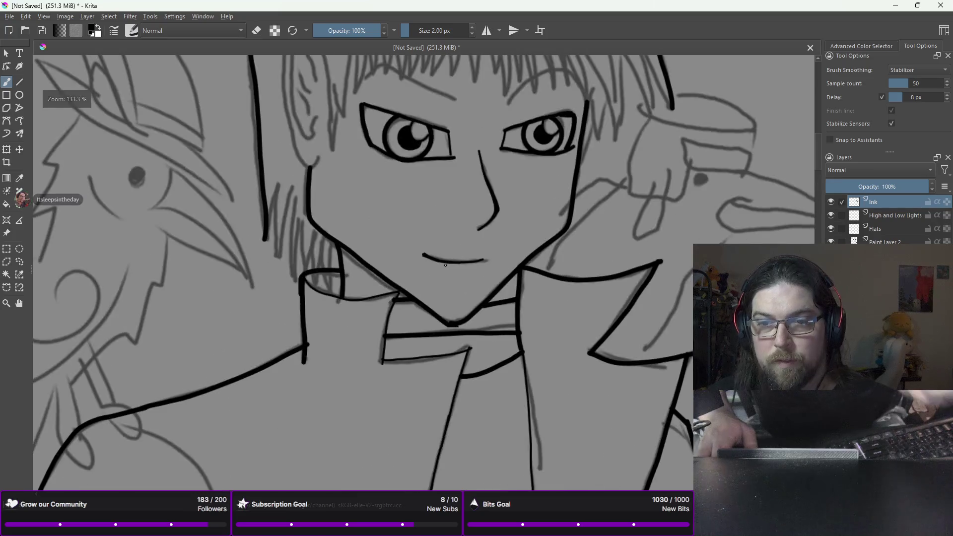
scroll(445, 265, up, 2)
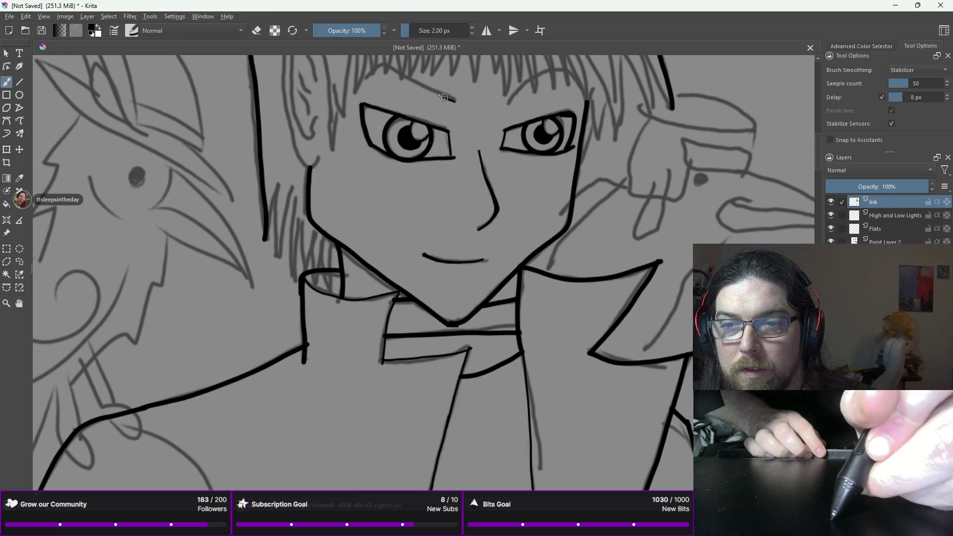
click(472, 28)
click(472, 28)
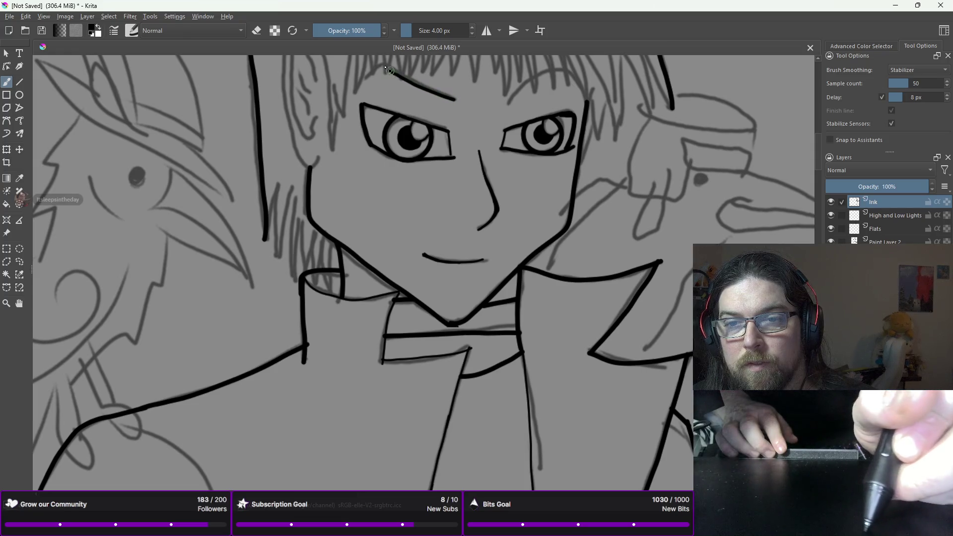
drag(370, 71, 363, 77)
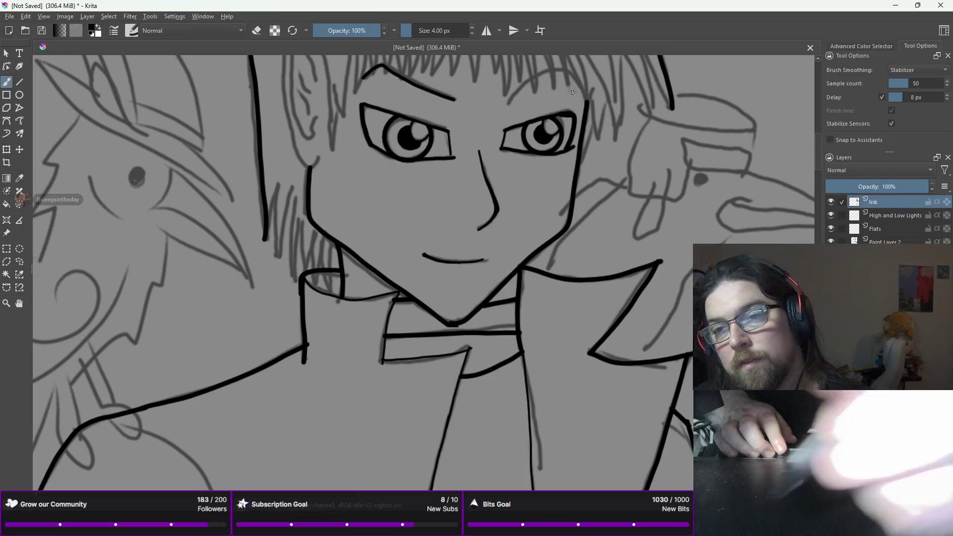
mouse_move(507, 103)
mouse_down()
mouse_move(529, 78)
mouse_move(556, 70)
mouse_move(588, 93)
mouse_up()
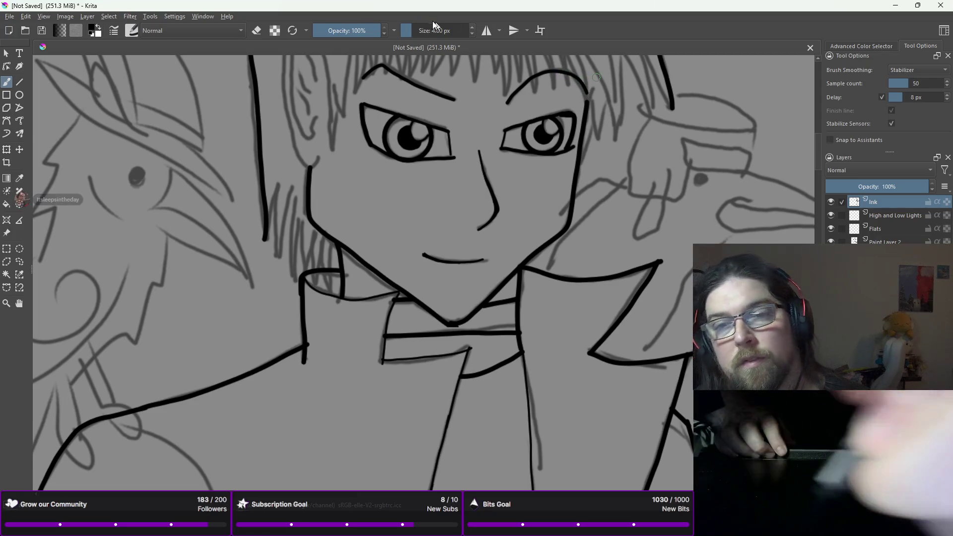
- Drop the brush to 2 px and ink thin hanging strands beside the left jaw
click(472, 33)
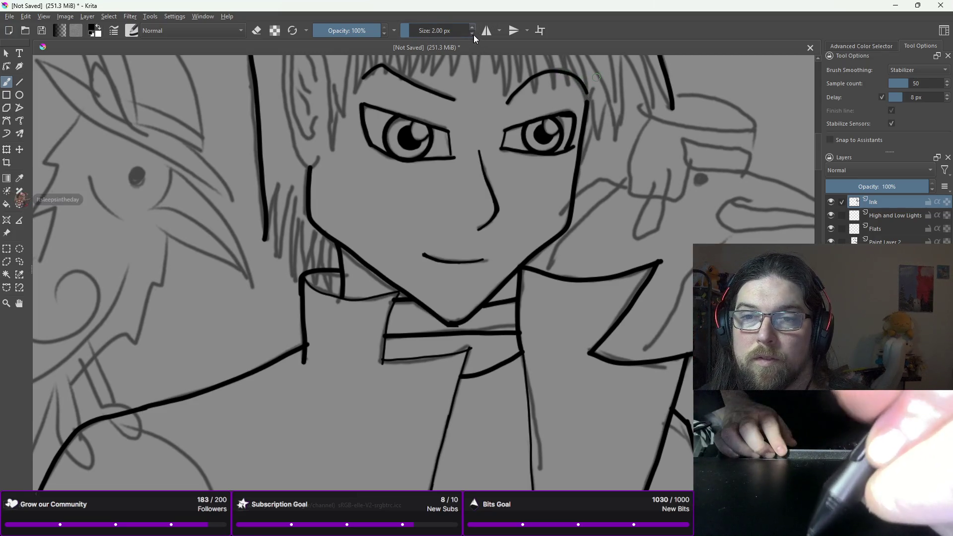
click(472, 34)
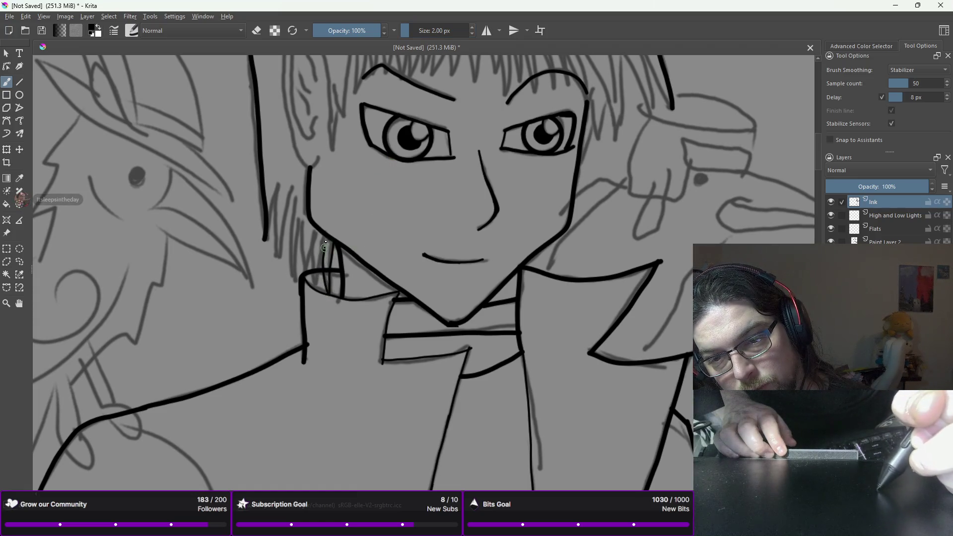
drag(325, 244, 327, 235)
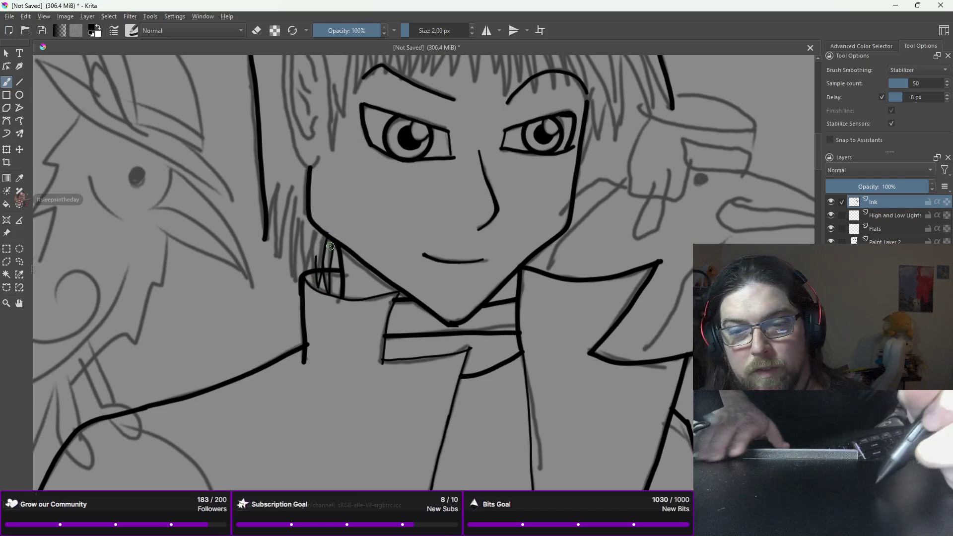
key(ctrl+z)
key(ctrl+z)
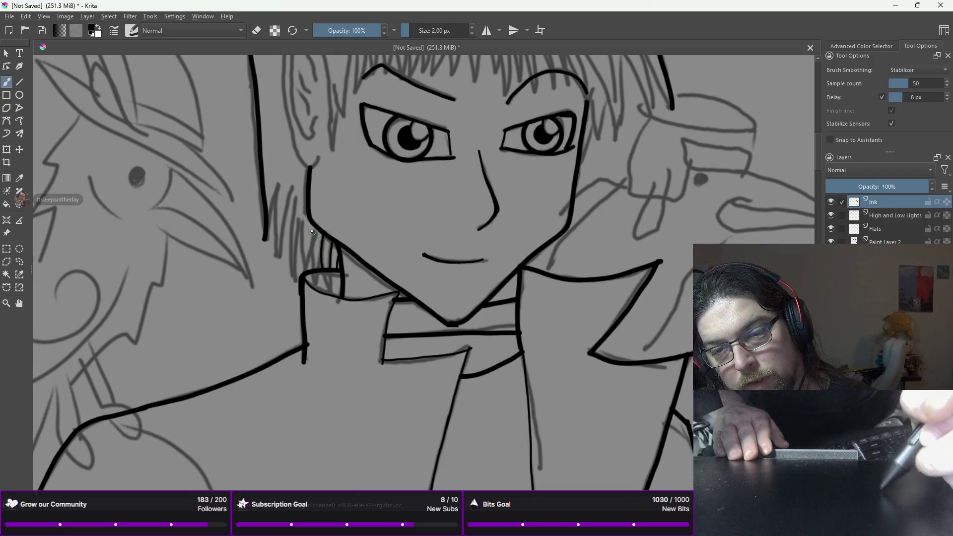
drag(314, 229, 311, 254)
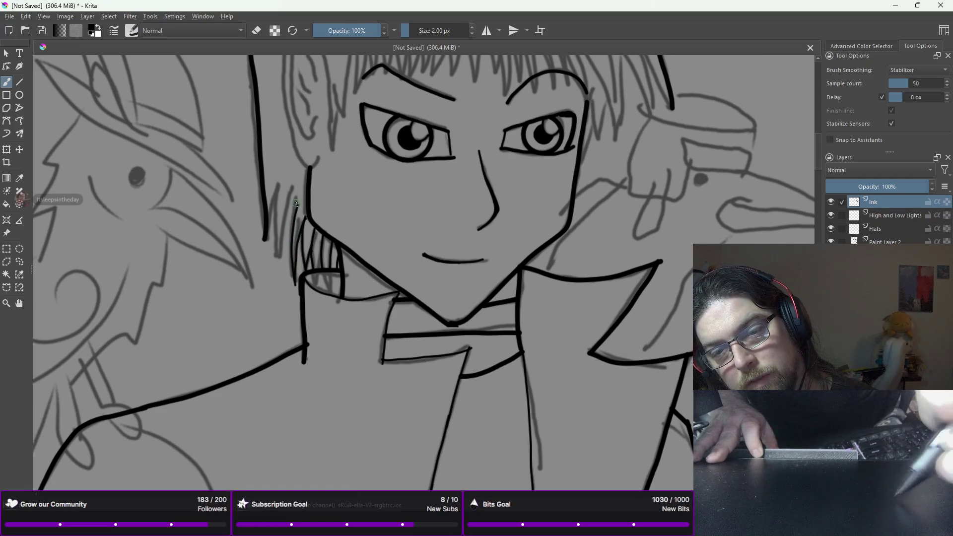
drag(296, 207, 285, 259)
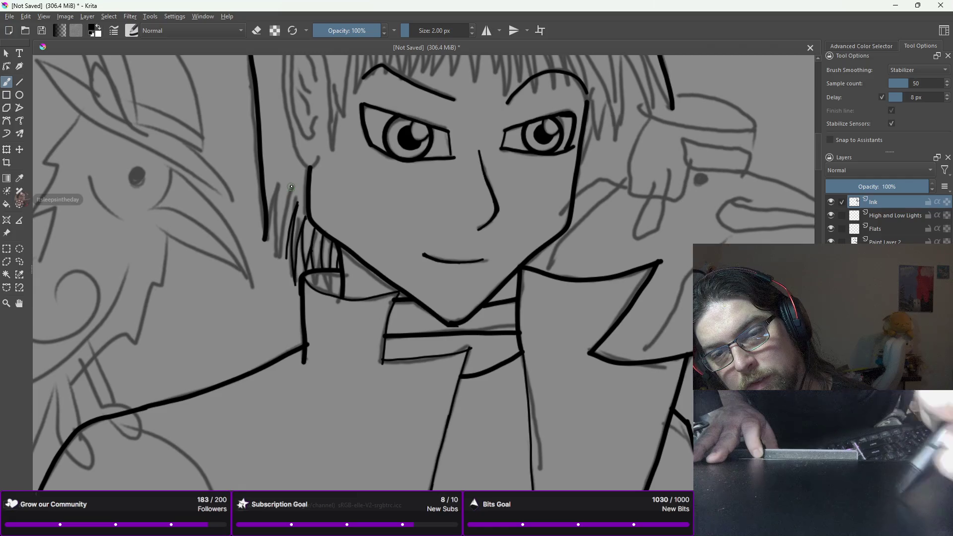
drag(291, 186, 287, 260)
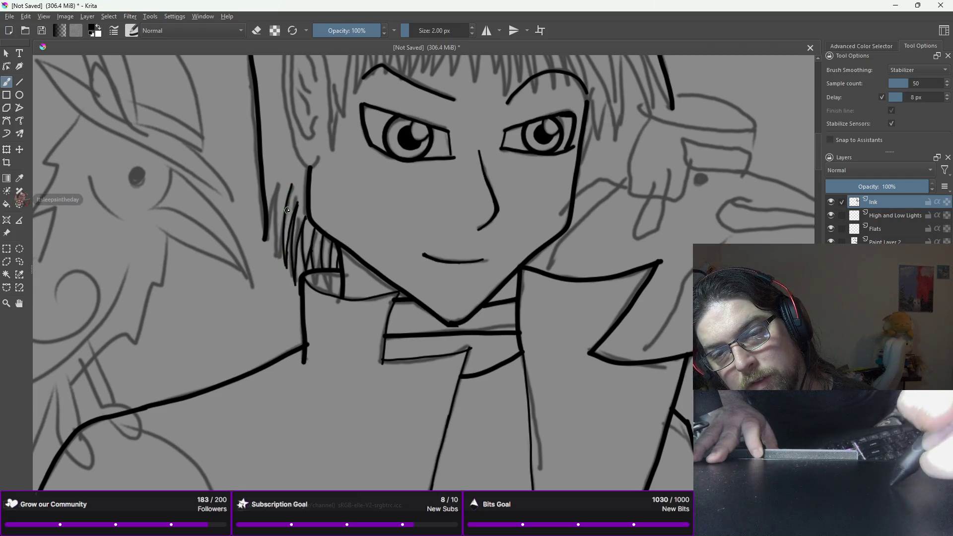
drag(277, 205, 273, 255)
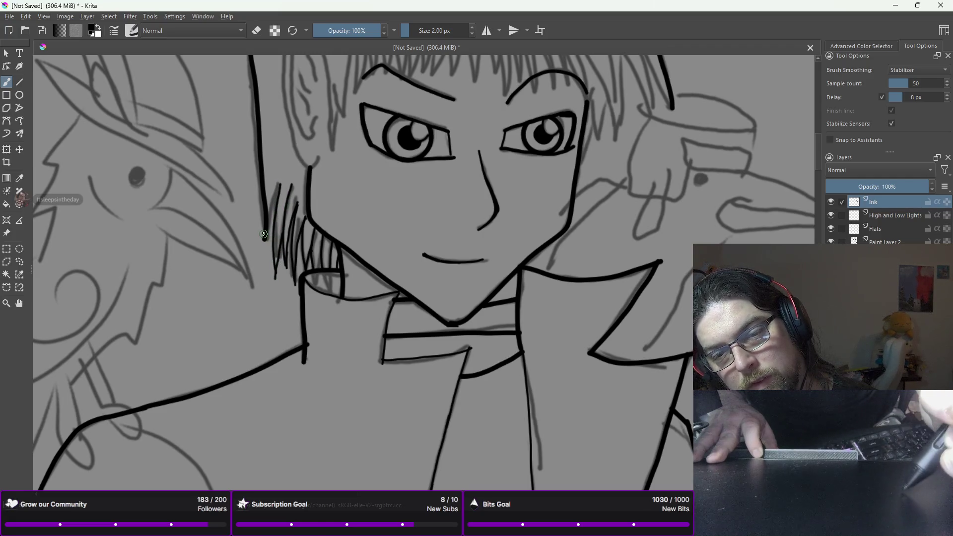
drag(264, 242, 265, 263)
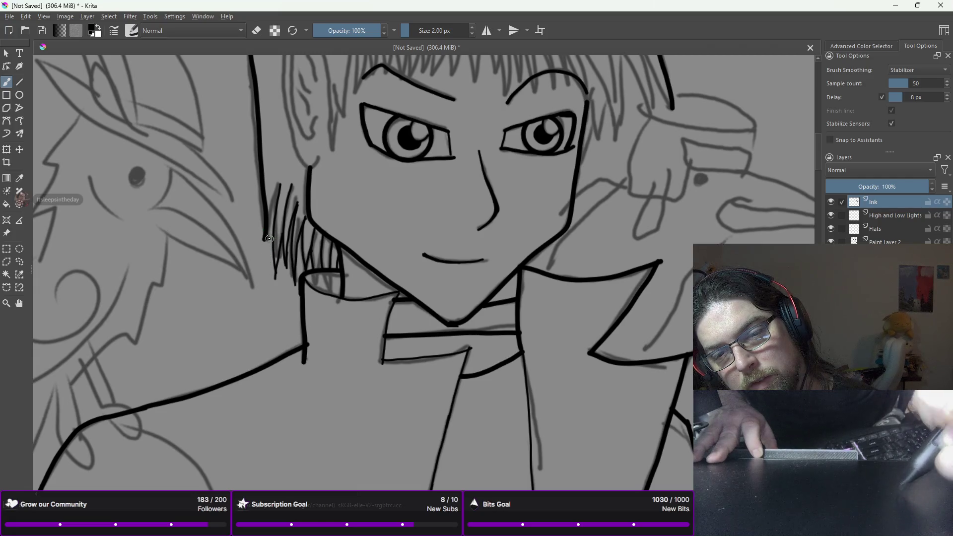
scroll(278, 215, down, 1)
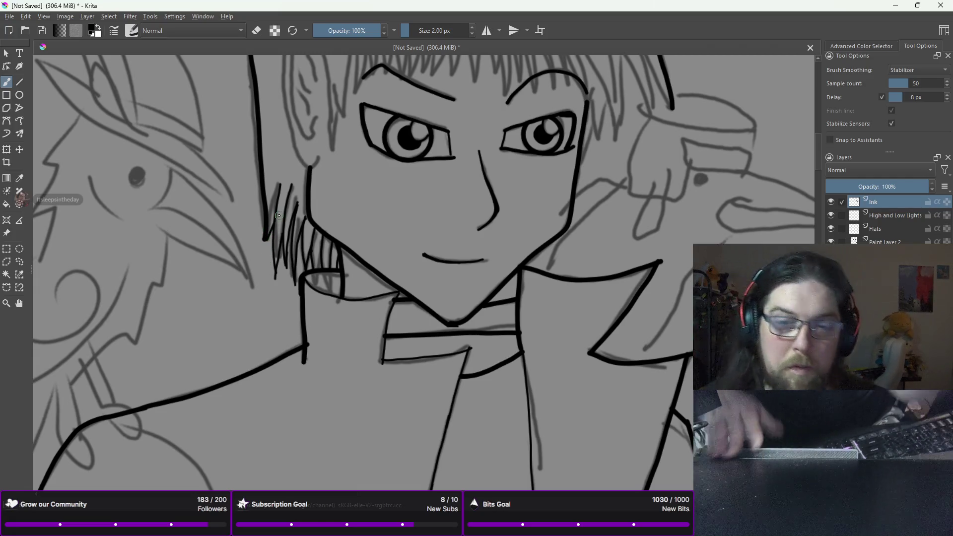
scroll(278, 215, down, 1)
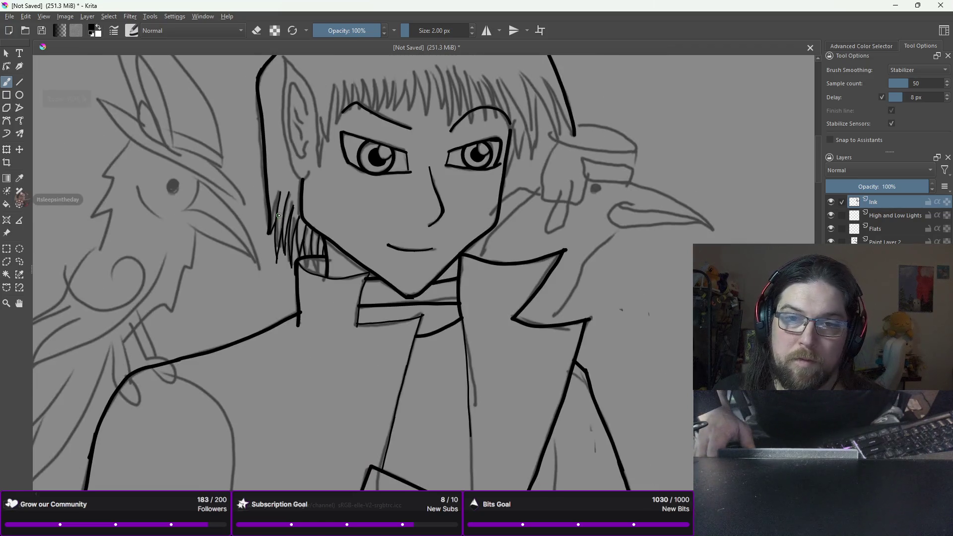
- Set the brush to 4 px and join the ear's lower edge to the jaw
scroll(279, 215, down, 1)
mouse_move(329, 119)
mouse_down()
mouse_move(353, 133)
mouse_move(403, 130)
mouse_up()
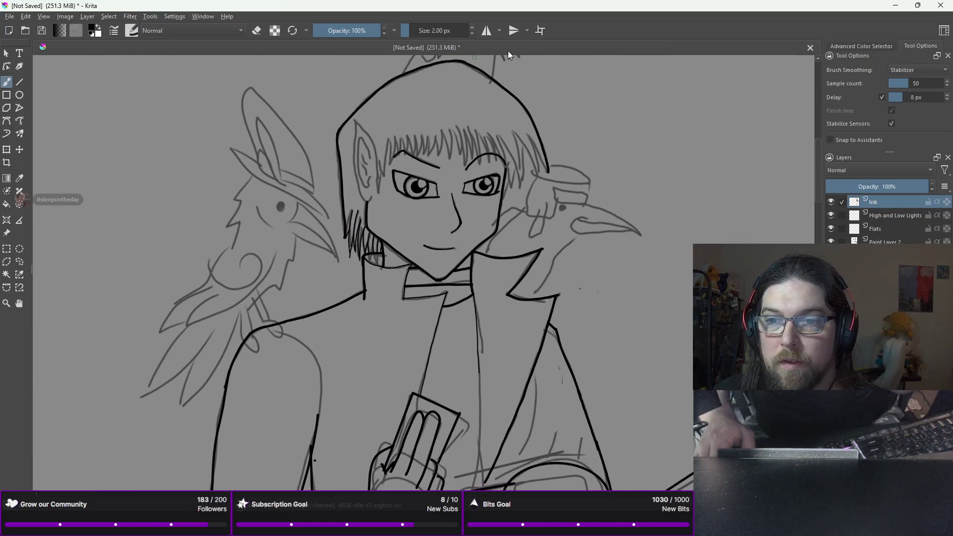
drag(468, 27, 411, 28)
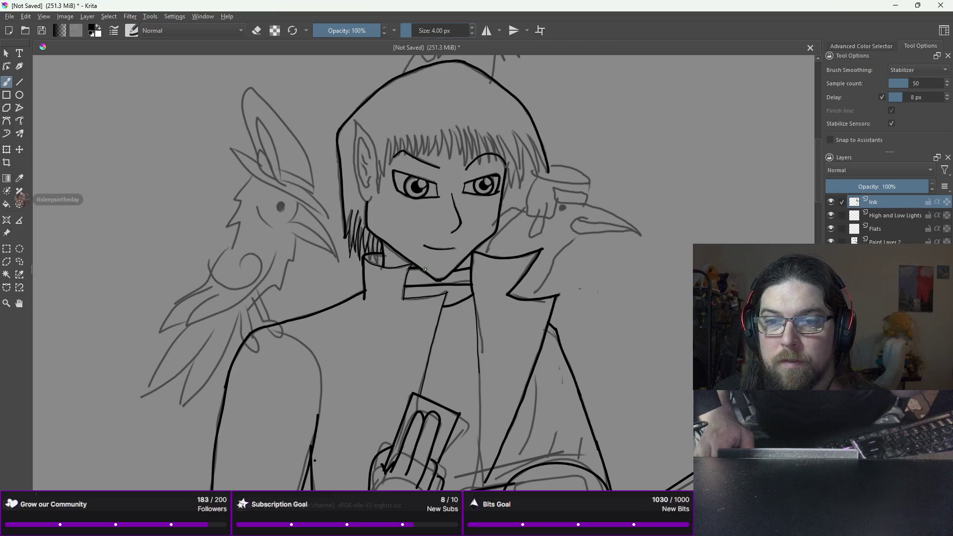
scroll(568, 339, up, 1)
scroll(569, 339, up, 1)
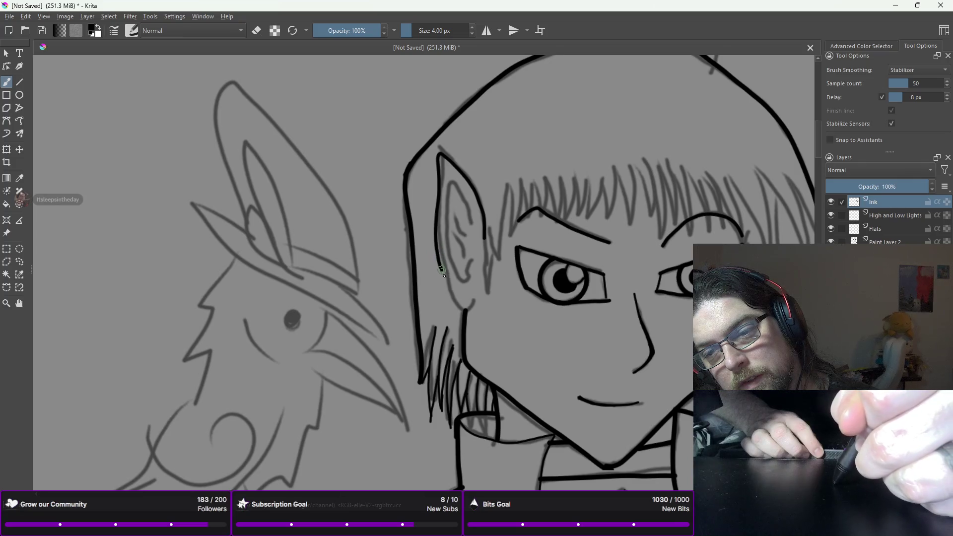
drag(463, 303, 470, 305)
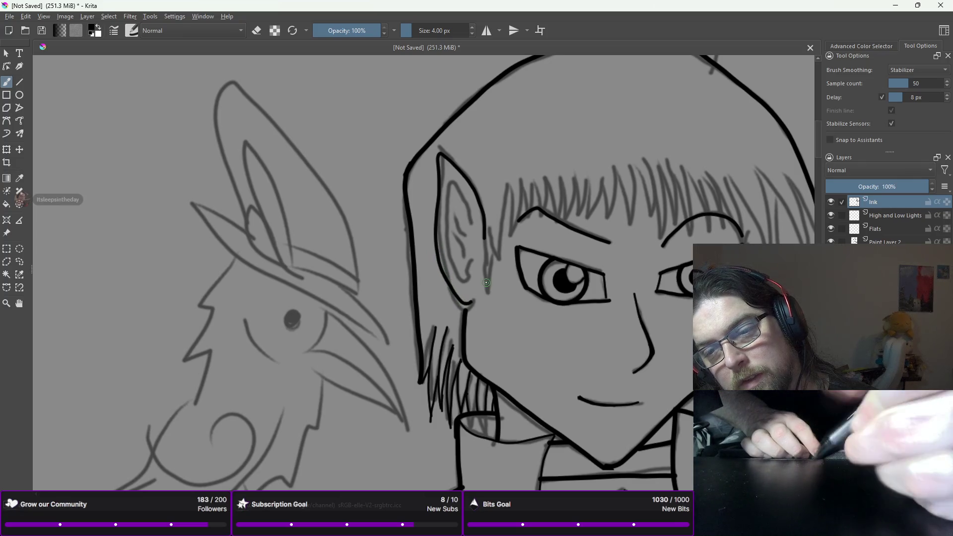
- At 2 px, ink the inner ear line and detail, undoing a stray stroke
click(471, 33)
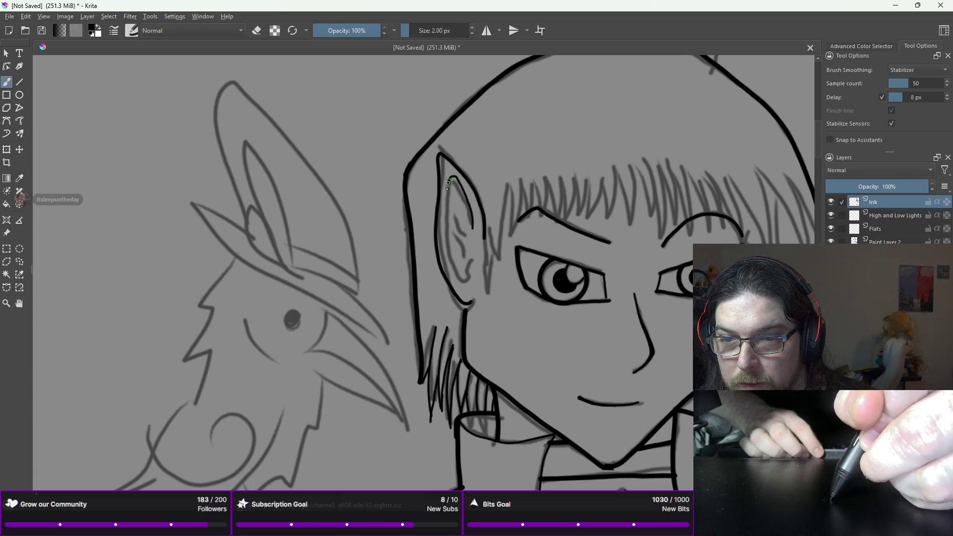
drag(444, 233, 443, 243)
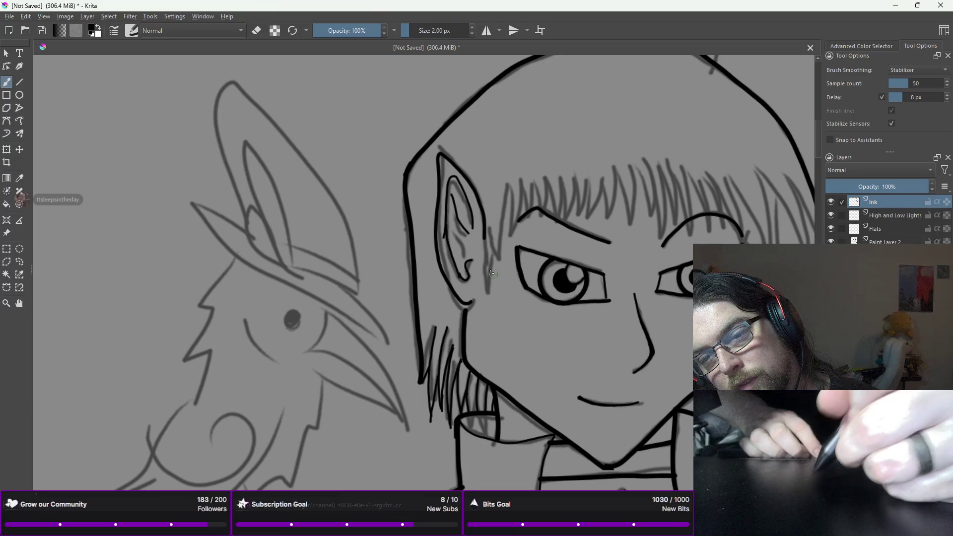
mouse_move(452, 197)
mouse_down()
mouse_move(448, 234)
mouse_move(460, 233)
mouse_up()
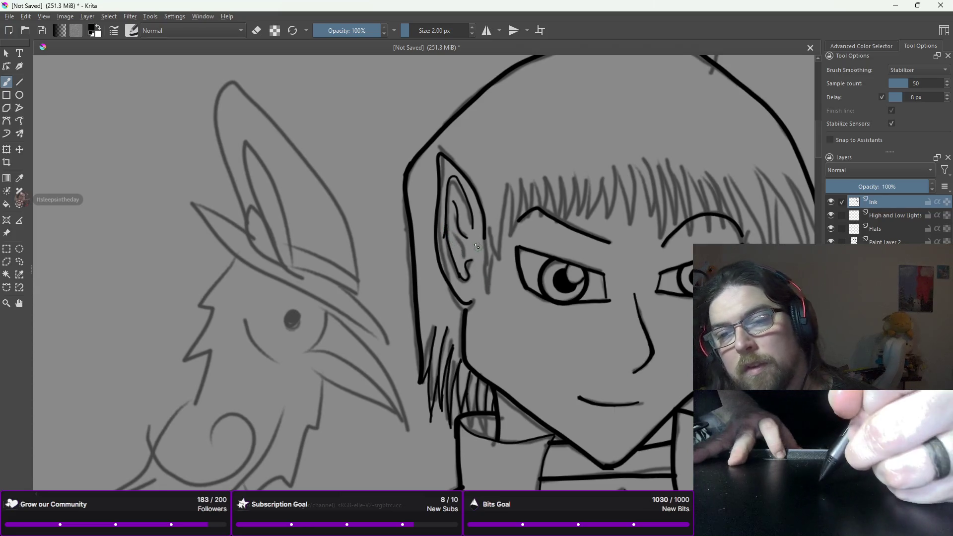
key(ctrl+z)
scroll(458, 236, down, 5)
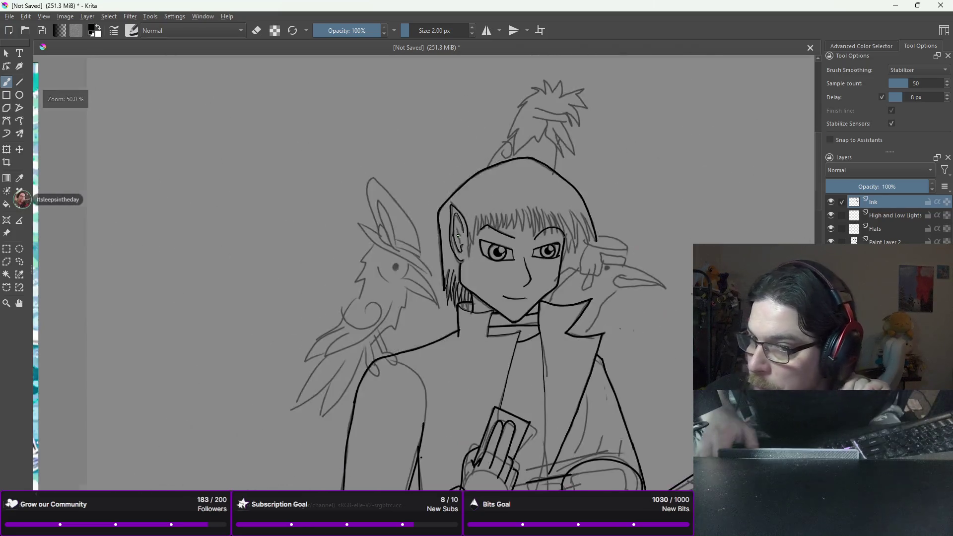
scroll(458, 235, up, 6)
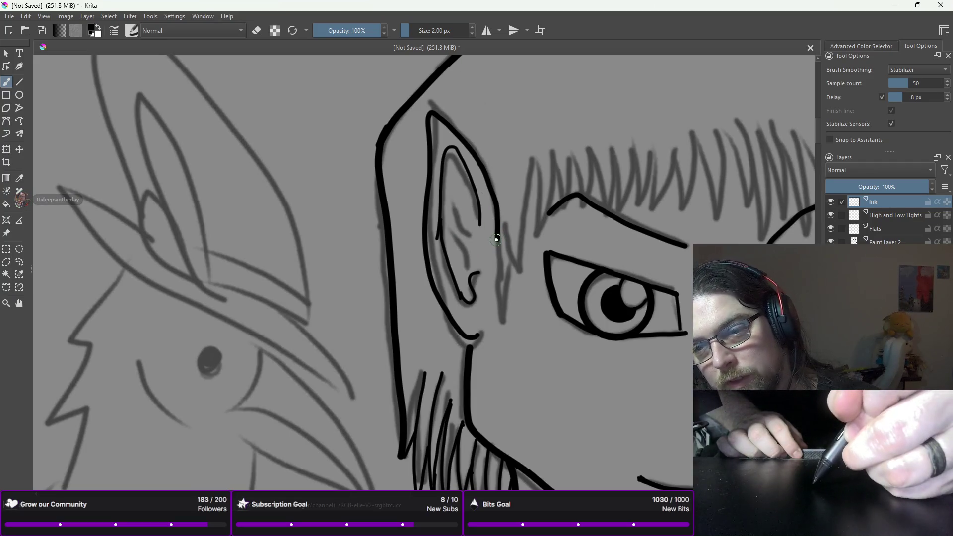
- Trace the ear's back edge down toward the jaw, plus a first strand at its tip
drag(499, 261, 497, 315)
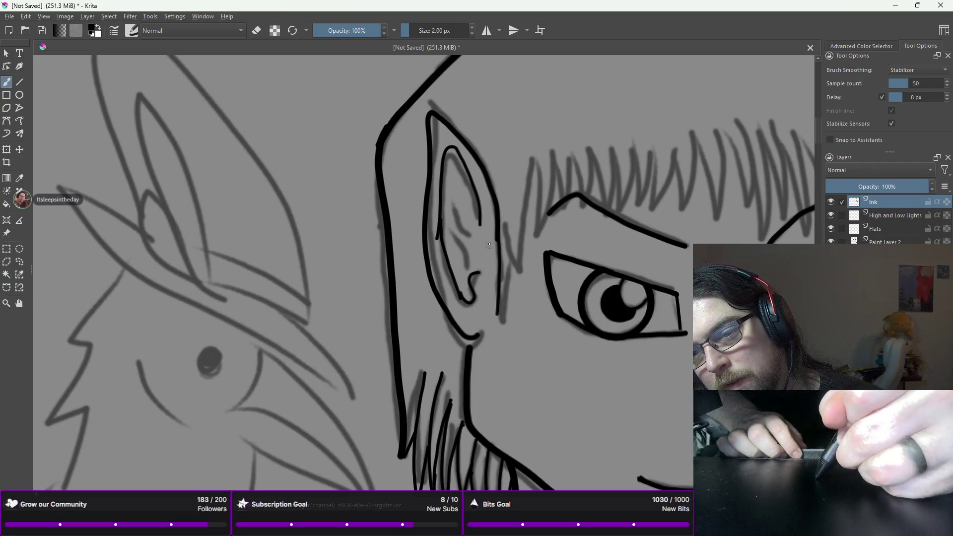
drag(498, 268, 497, 298)
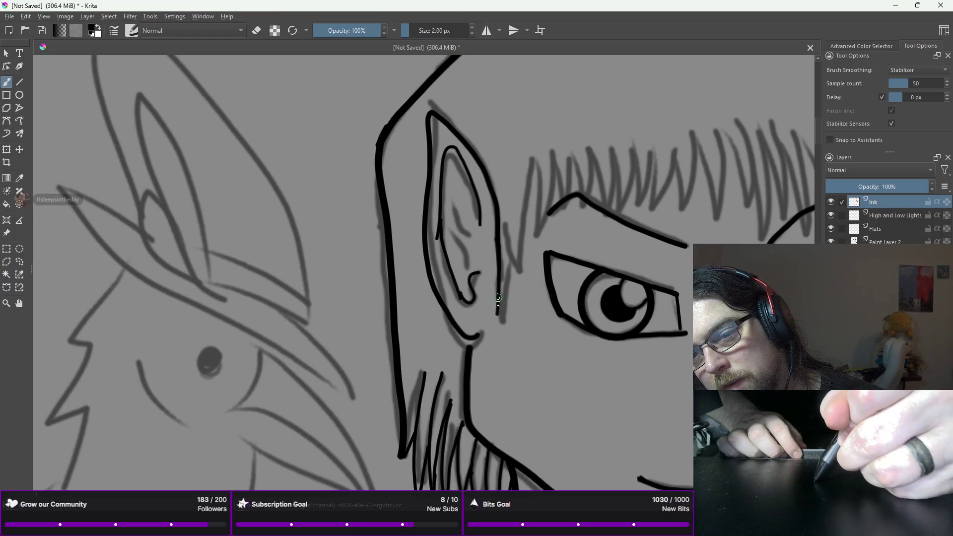
drag(509, 248, 498, 315)
drag(502, 225, 514, 281)
drag(532, 158, 514, 278)
- Draw spiky fringe strands beside the ear tip, undoing misdrawn ones
drag(530, 173, 527, 246)
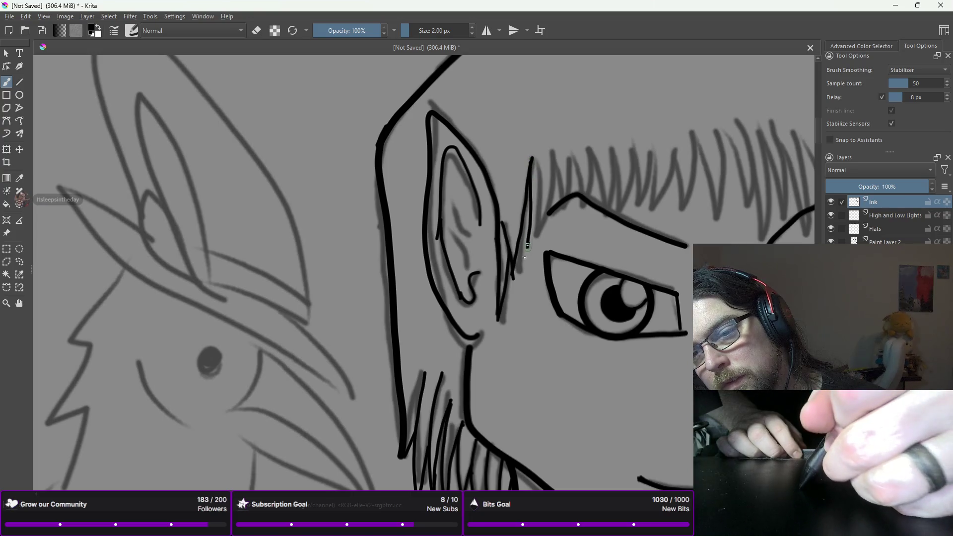
drag(544, 158, 529, 252)
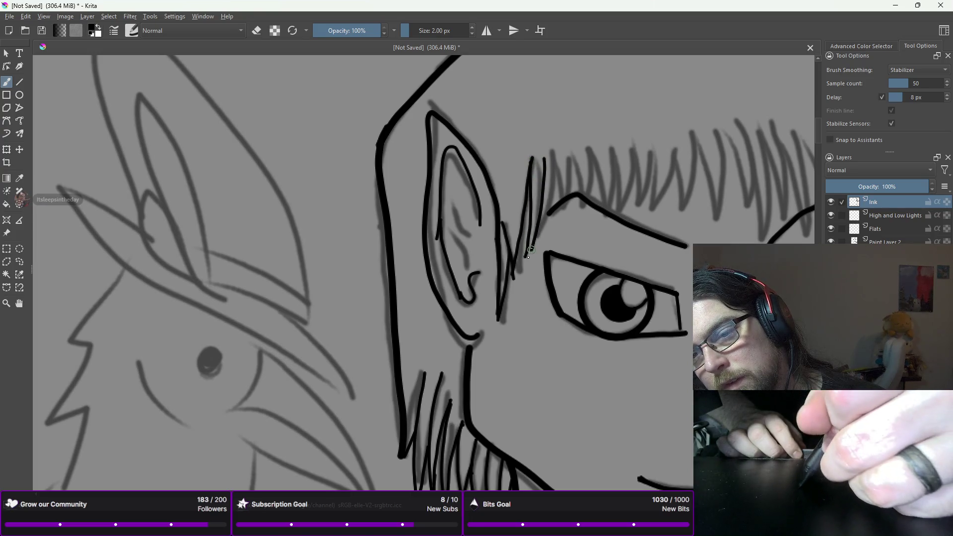
key(ctrl+z)
drag(544, 159, 525, 258)
drag(544, 154, 536, 244)
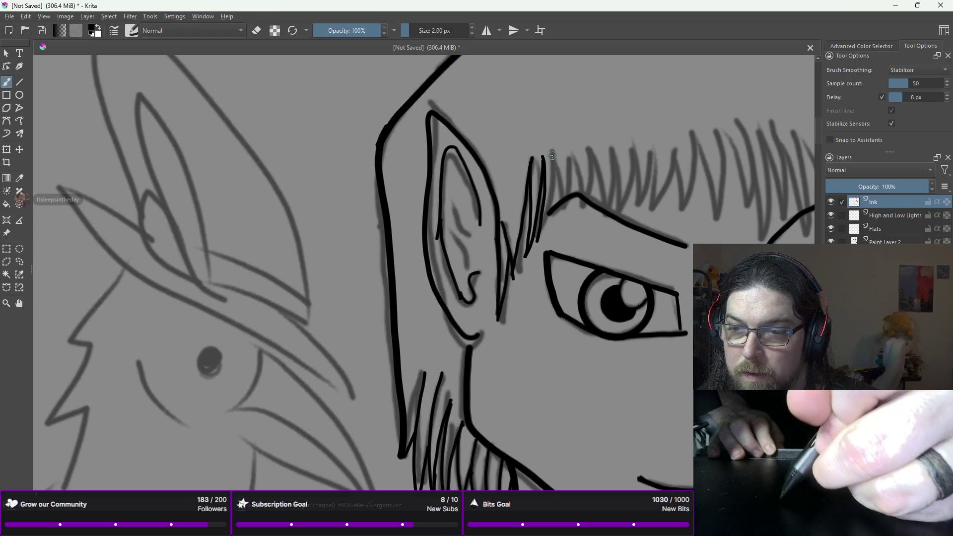
drag(552, 166, 542, 234)
drag(556, 150, 548, 214)
drag(568, 152, 551, 211)
drag(570, 154, 559, 216)
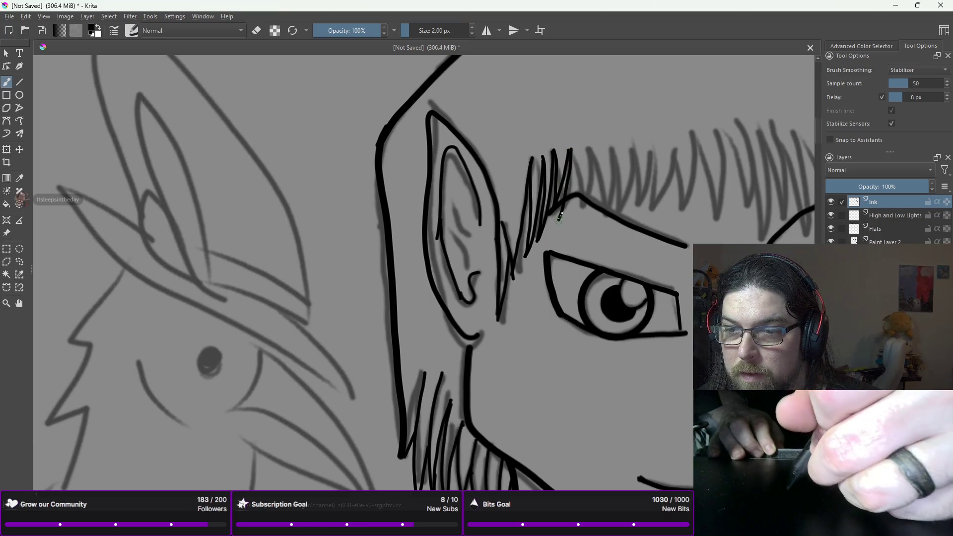
drag(578, 159, 559, 220)
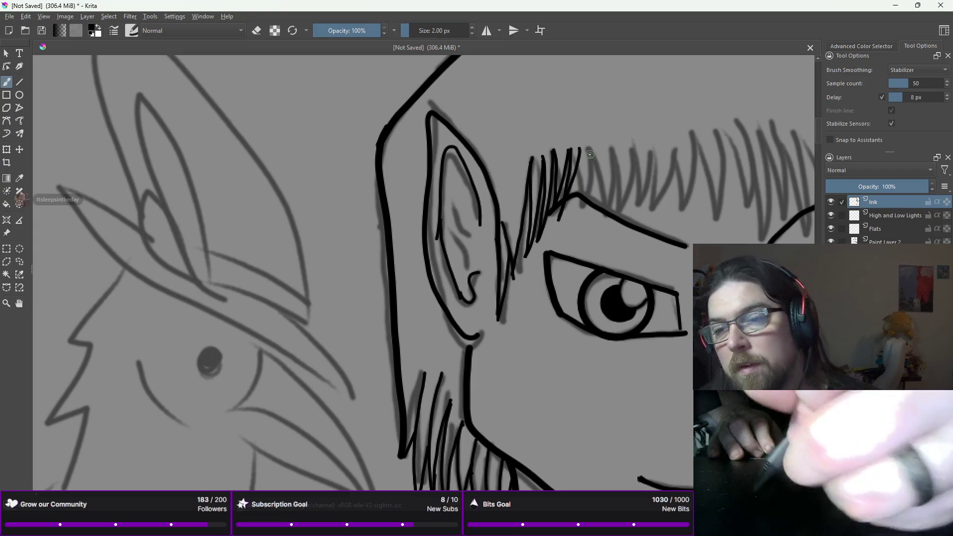
drag(577, 162, 571, 208)
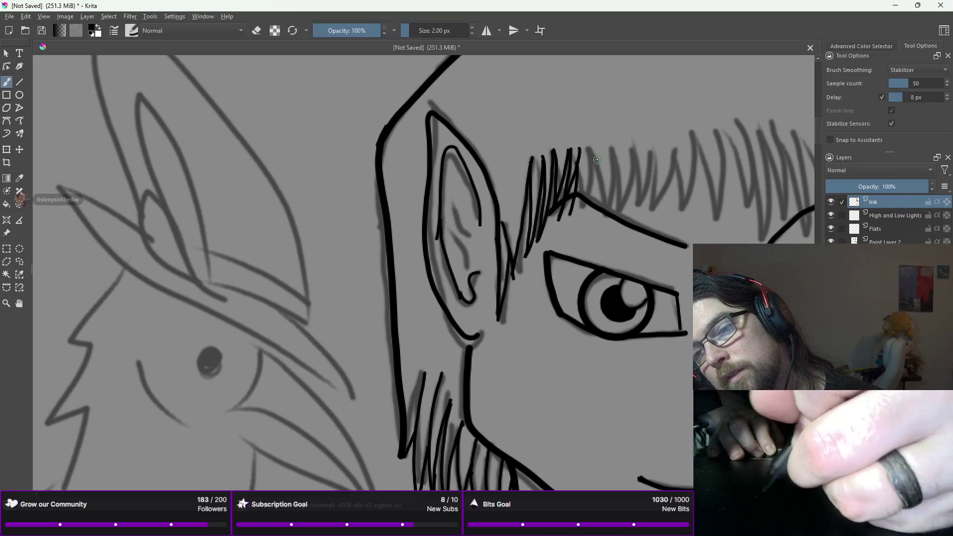
drag(592, 160, 569, 222)
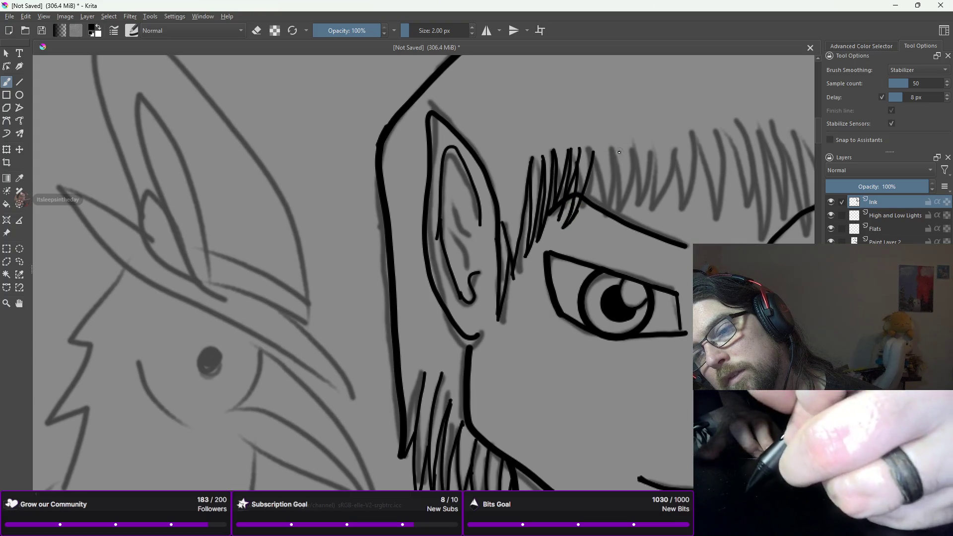
key(ctrl+z)
drag(574, 203, 560, 231)
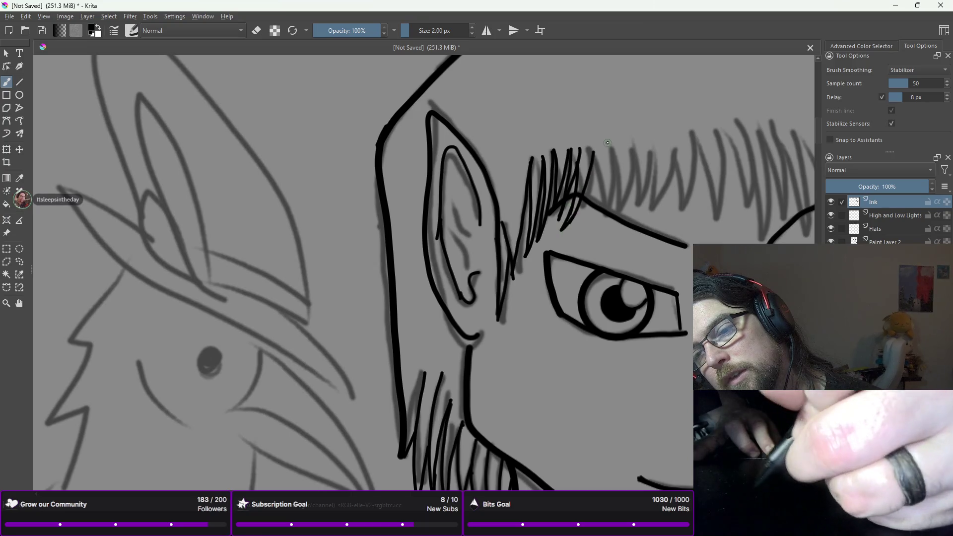
- Continue the fringe strands rightward over the eyebrow, redrawing stray strokes
drag(594, 147, 579, 212)
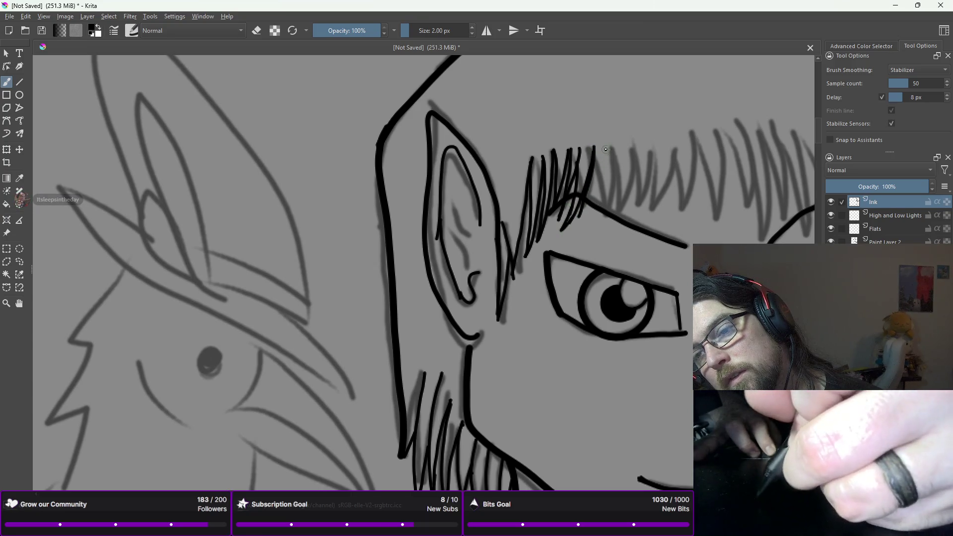
drag(606, 147, 578, 218)
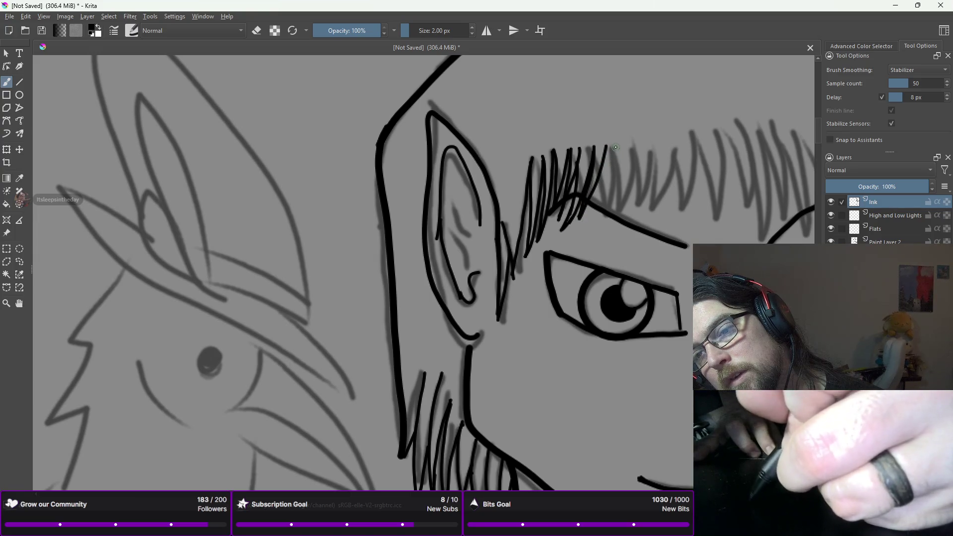
key(ctrl+z)
drag(606, 147, 594, 203)
drag(611, 156, 594, 207)
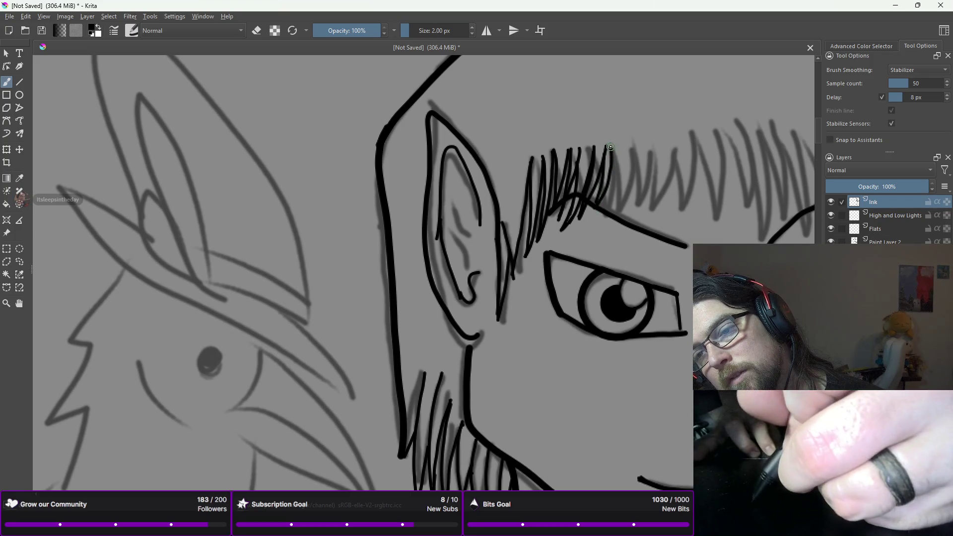
mouse_move(614, 161)
mouse_down()
mouse_move(608, 204)
mouse_move(619, 157)
mouse_up()
key(ctrl+z)
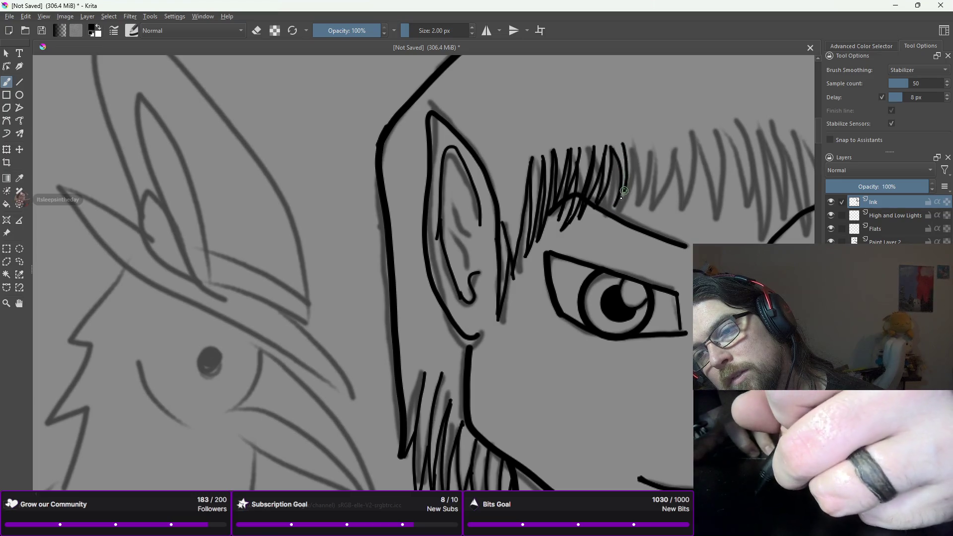
drag(628, 156, 631, 214)
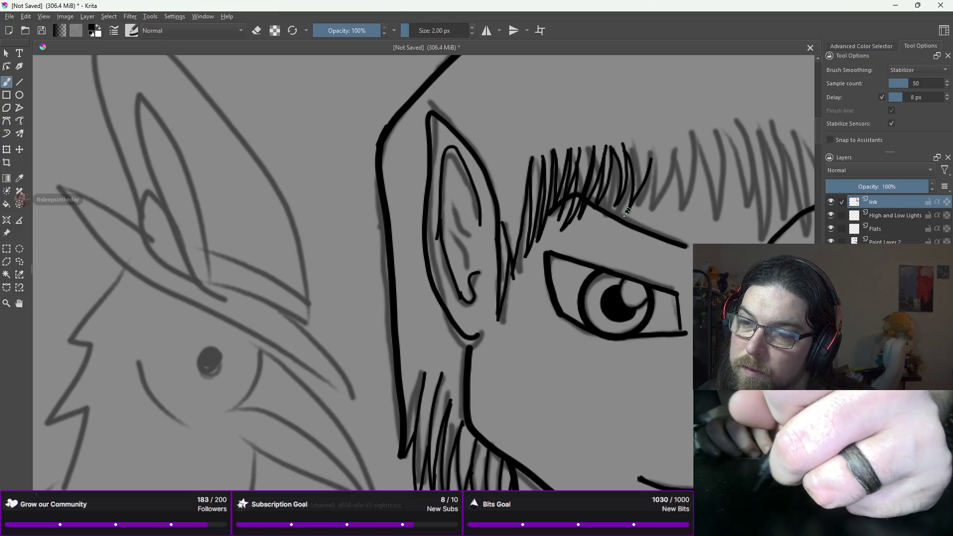
drag(640, 152, 625, 212)
key(ctrl+z)
key(ctrl+z)
drag(642, 160, 626, 214)
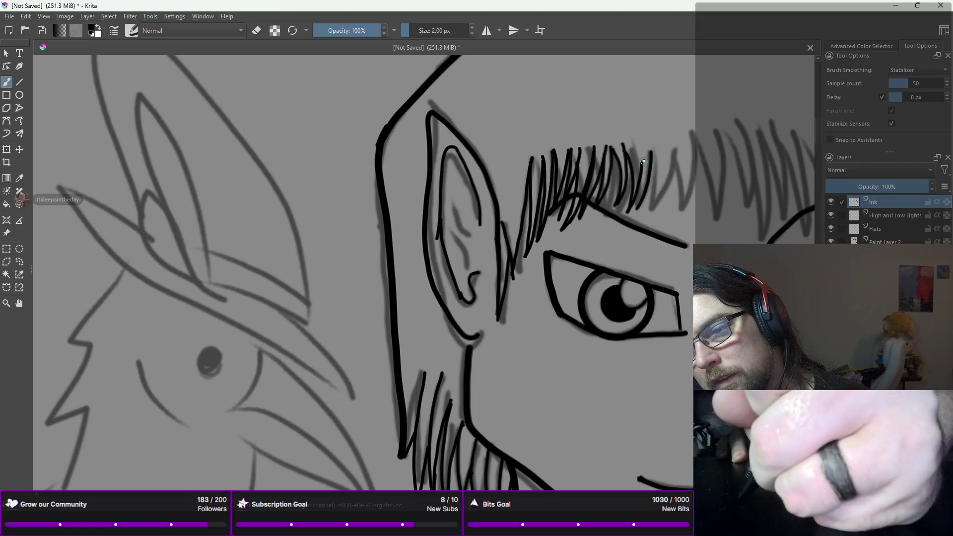
drag(642, 169, 633, 211)
- Ink four fringe strands above the eyebrow
drag(641, 164, 635, 213)
drag(651, 152, 643, 220)
drag(668, 153, 648, 217)
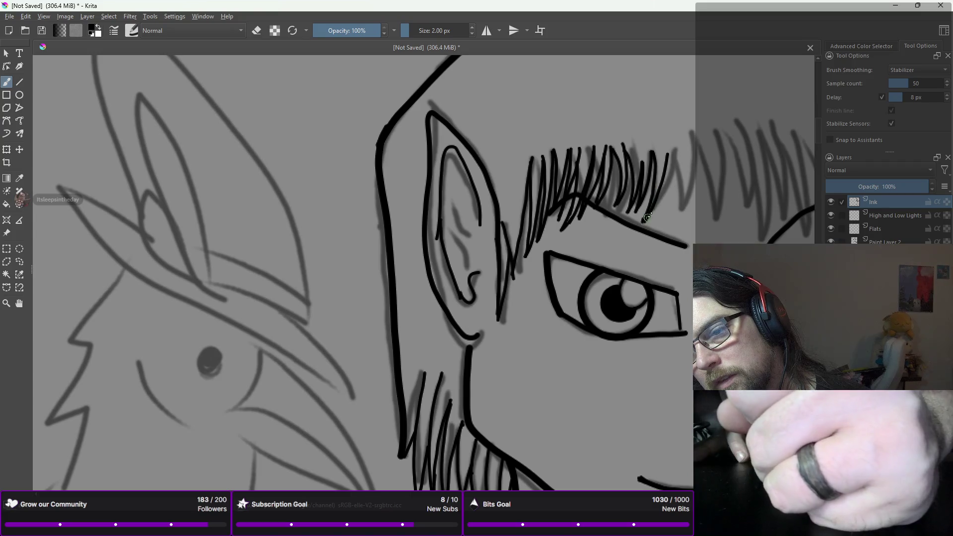
drag(670, 153, 652, 216)
- Ink strands at the eyebrow's outer tip, undoing misdrawn attempts, with one curving down past it
drag(674, 152, 654, 216)
key(ctrl+z)
drag(672, 169, 655, 213)
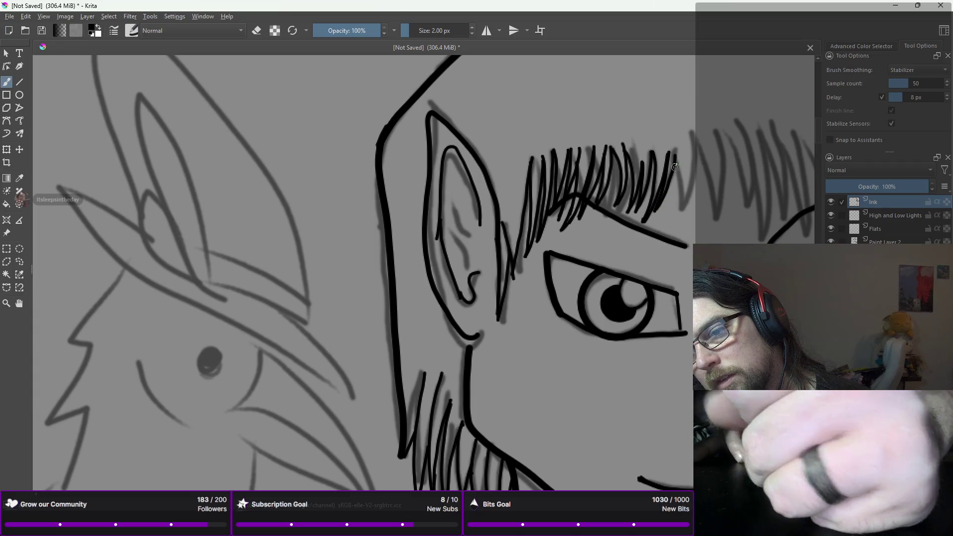
key(ctrl+z)
drag(677, 152, 650, 223)
key(ctrl+z)
drag(675, 151, 661, 199)
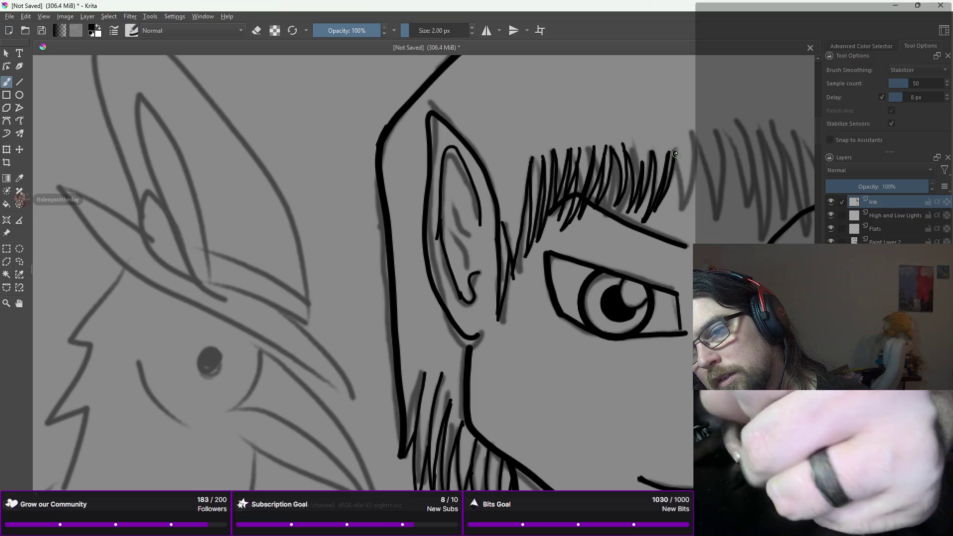
drag(675, 151, 677, 193)
mouse_move(691, 138)
mouse_down()
mouse_move(691, 174)
mouse_move(669, 217)
mouse_up()
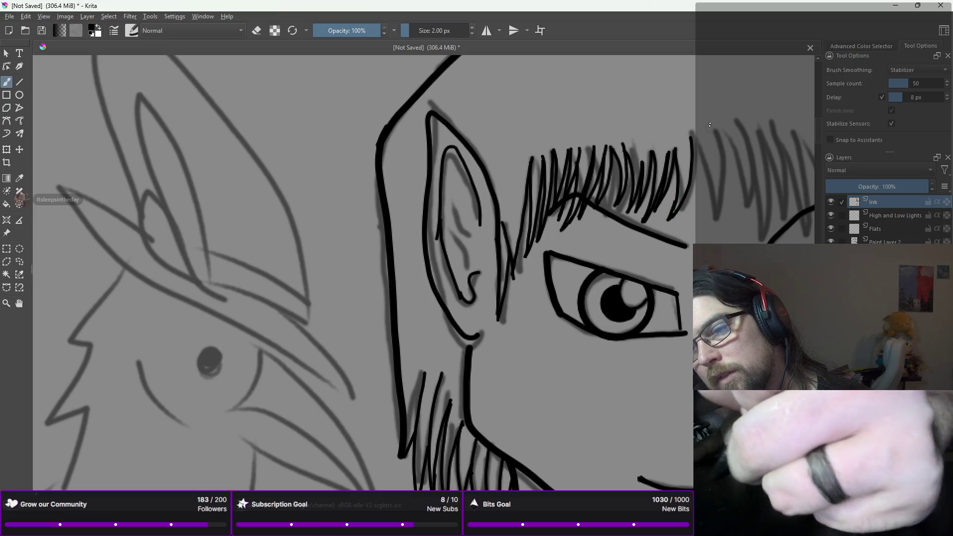
- Add hair strands to the right of the eyebrow, undoing and redrawing unwanted ones
mouse_move(687, 133)
mouse_down()
mouse_move(705, 171)
mouse_move(708, 232)
mouse_up()
drag(710, 144, 713, 204)
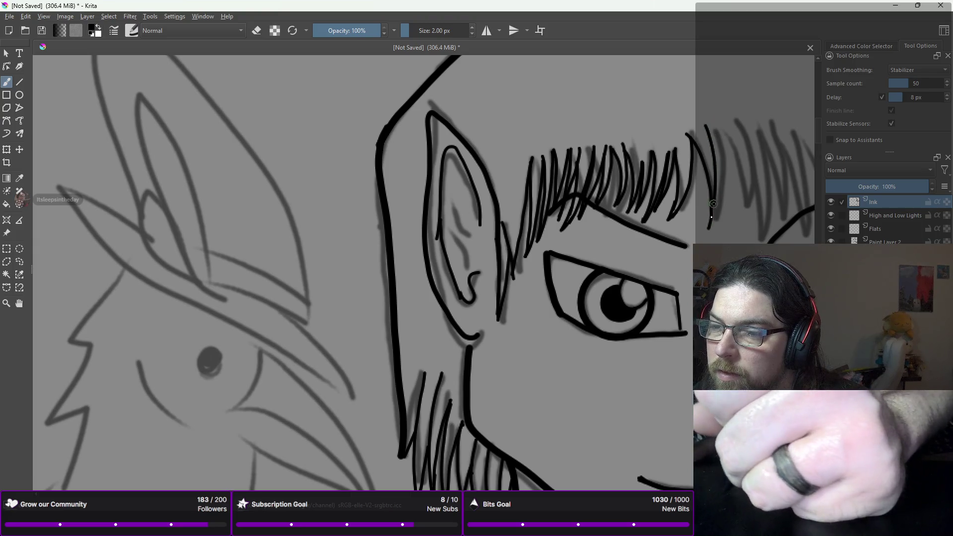
drag(711, 128, 724, 217)
key(ctrl+z)
mouse_move(709, 127)
mouse_down()
mouse_move(728, 174)
mouse_move(722, 212)
mouse_up()
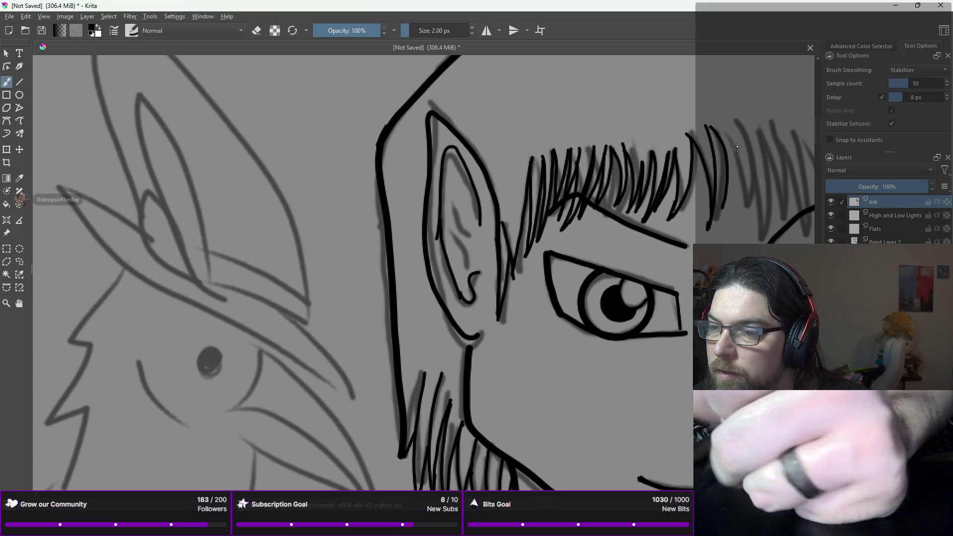
drag(731, 135, 714, 220)
key(ctrl+z)
drag(731, 181, 718, 217)
mouse_move(734, 143)
mouse_down()
mouse_move(749, 169)
mouse_move(733, 225)
mouse_up()
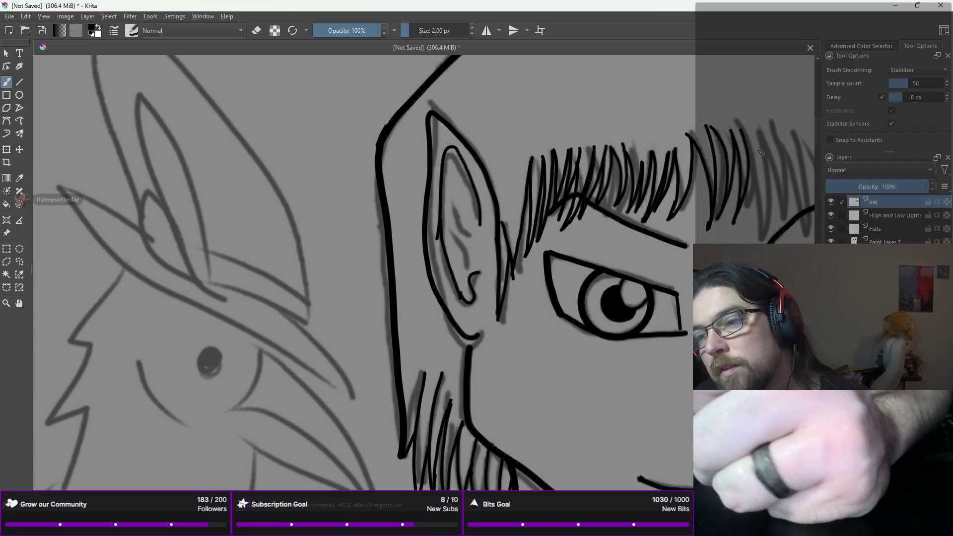
mouse_move(743, 135)
mouse_down()
mouse_move(754, 196)
mouse_move(746, 220)
mouse_up()
- Redraw the curved strand further right until it reaches the inner edge of the right eye
mouse_move(758, 128)
mouse_down()
mouse_move(768, 179)
mouse_move(738, 237)
mouse_up()
key(ctrl+z)
drag(760, 135, 759, 224)
key(ctrl+z)
key(ctrl+z)
drag(743, 144, 756, 183)
drag(757, 222, 754, 231)
key(ctrl+z)
drag(741, 135, 754, 228)
key(ctrl+z)
drag(742, 133, 753, 243)
key(ctrl+z)
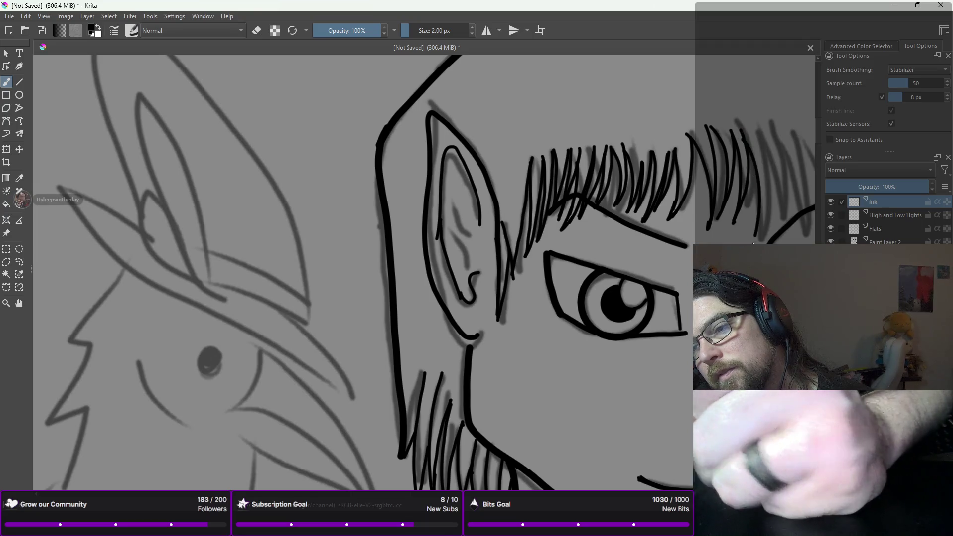
drag(760, 147, 761, 224)
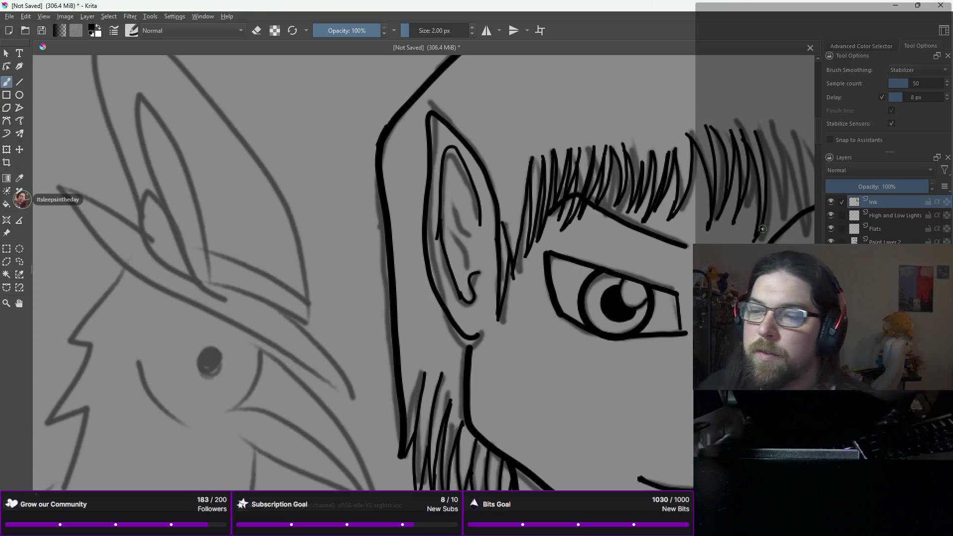
scroll(753, 239, down, 3)
- Ink hair strands across the left part of the fringe, redoing misplaced ones
scroll(761, 229, up, 4)
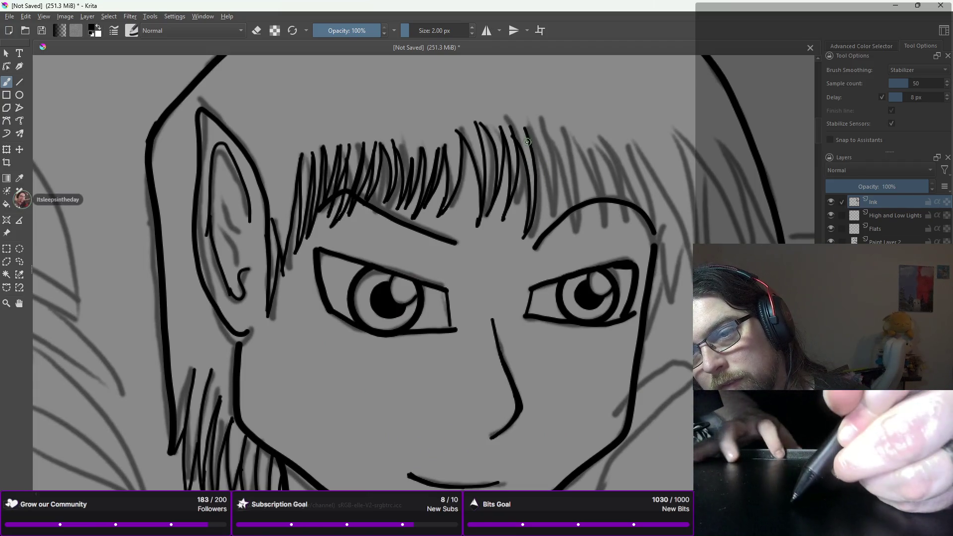
drag(533, 156, 539, 240)
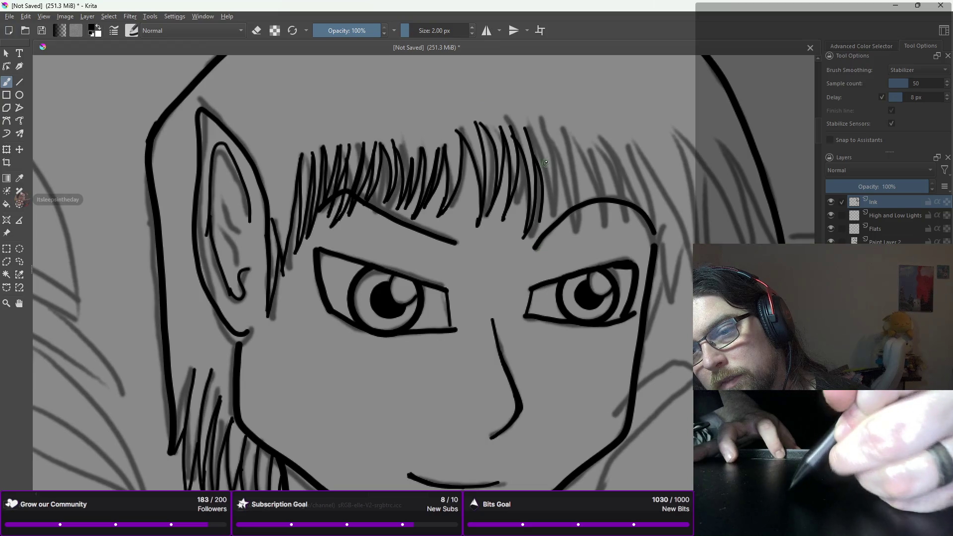
drag(544, 141, 544, 217)
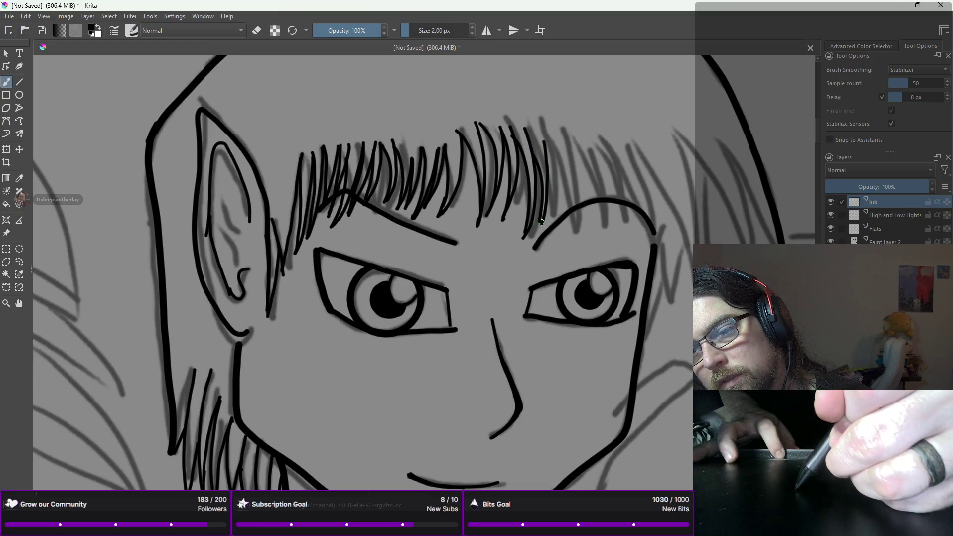
key(ctrl+z)
drag(546, 142, 536, 223)
key(ctrl+z)
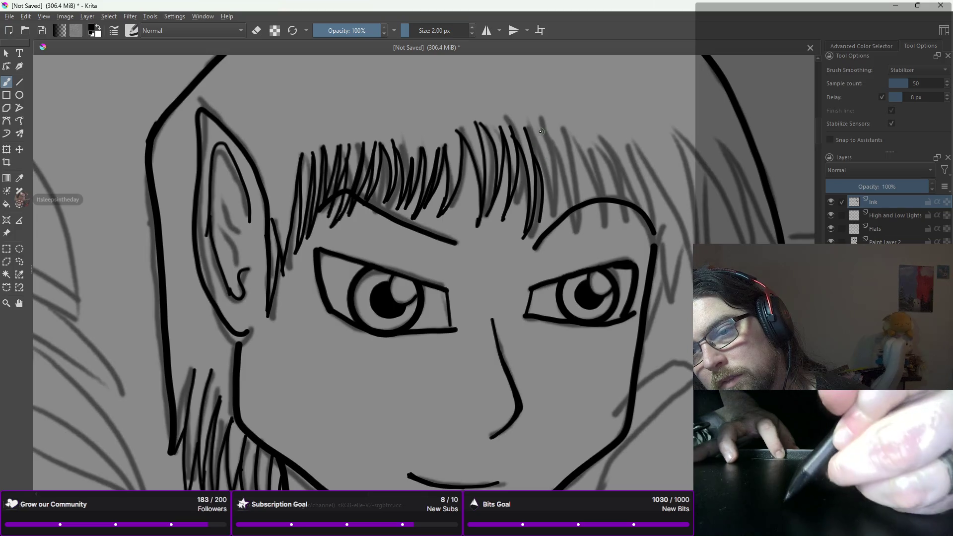
drag(546, 158, 538, 226)
drag(539, 132, 554, 223)
mouse_move(547, 125)
mouse_down()
mouse_move(561, 193)
mouse_move(553, 221)
mouse_up()
drag(556, 152, 565, 209)
key(ctrl+z)
drag(554, 144, 571, 208)
key(ctrl+z)
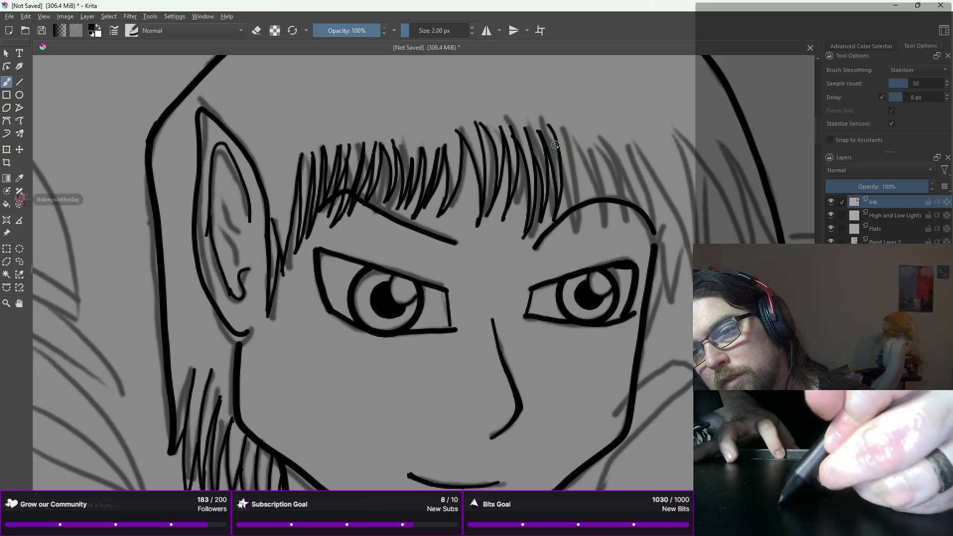
drag(557, 145, 566, 217)
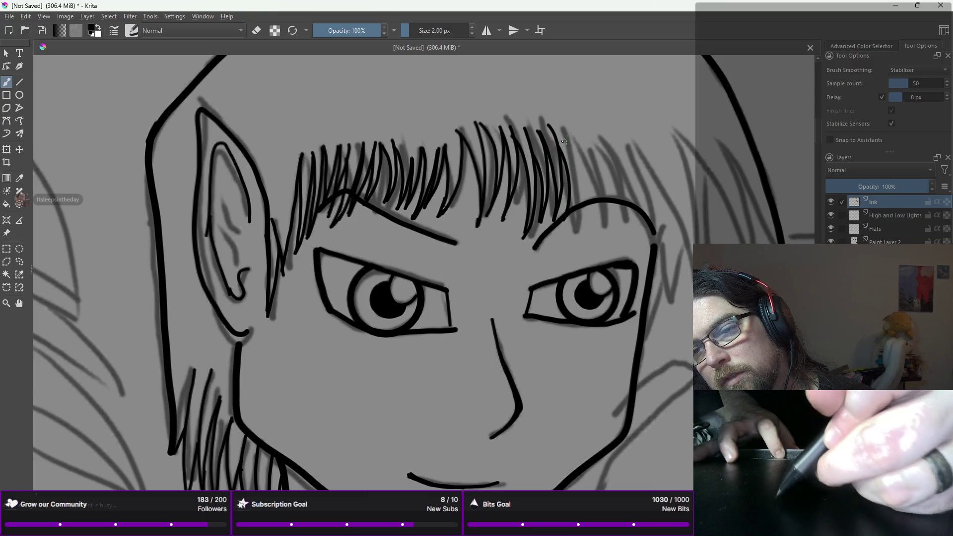
drag(567, 137, 561, 228)
key(ctrl+z)
drag(570, 141, 561, 232)
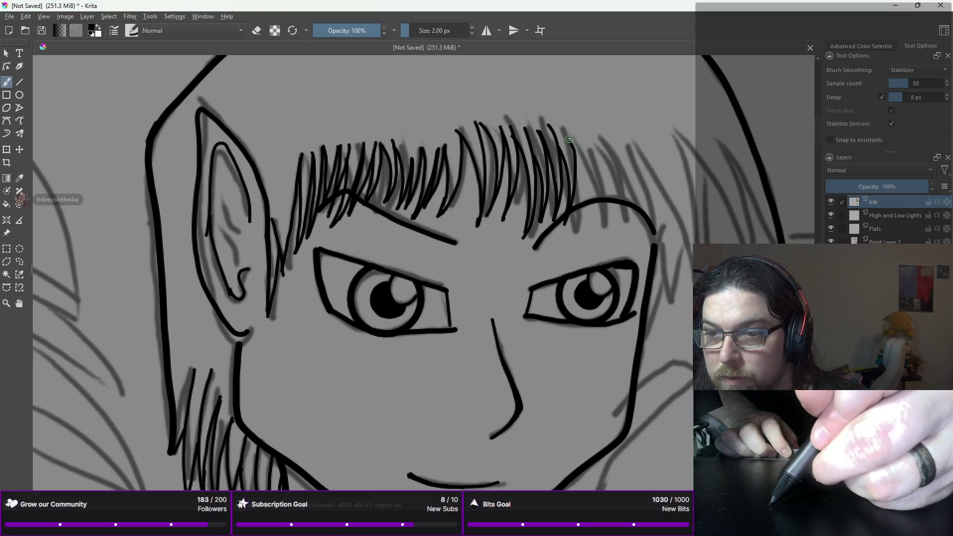
- Continue fringe strands toward the right, ending with curving strands at its right edge
drag(568, 134, 587, 194)
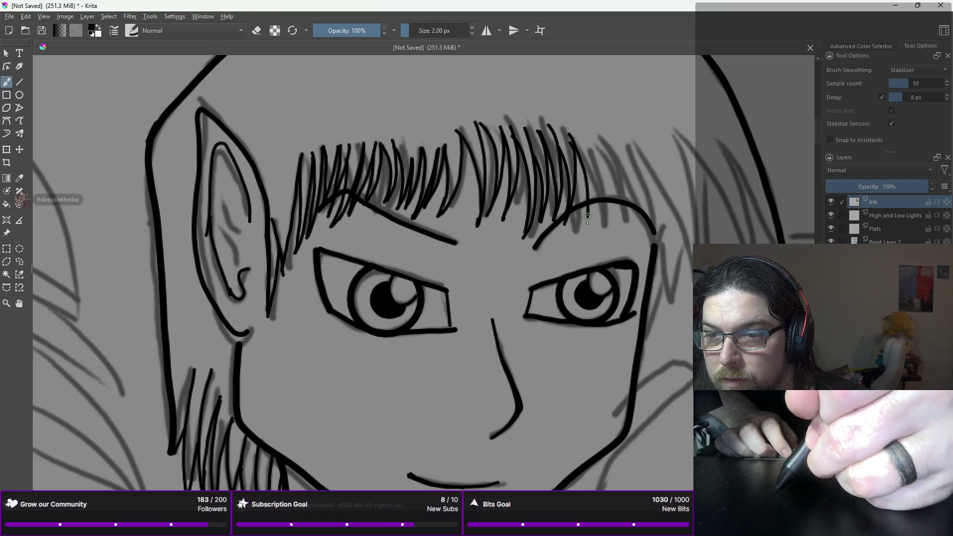
drag(584, 140, 589, 220)
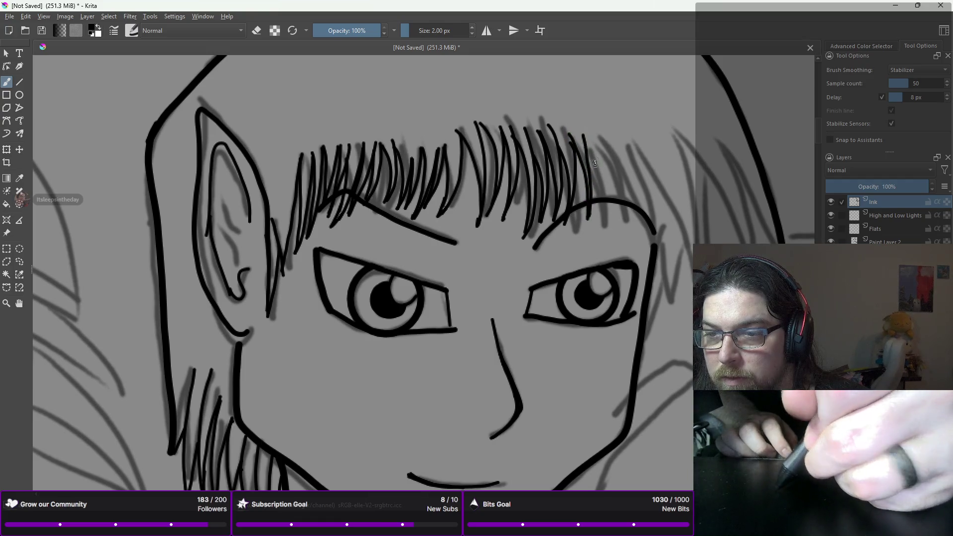
key(ctrl+z)
mouse_move(585, 132)
mouse_down()
mouse_move(590, 222)
mouse_move(591, 140)
mouse_move(595, 187)
mouse_move(586, 226)
mouse_up()
key(ctrl+z)
drag(594, 142, 600, 228)
drag(605, 152, 598, 229)
drag(604, 143, 616, 238)
mouse_move(611, 141)
mouse_down()
mouse_move(623, 200)
mouse_move(615, 237)
mouse_up()
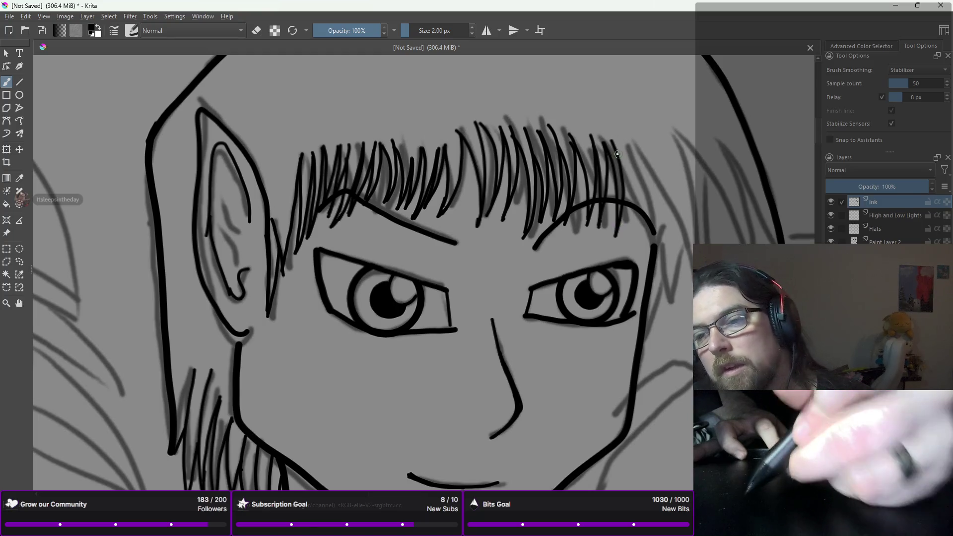
drag(611, 142, 634, 204)
mouse_move(625, 139)
mouse_down()
mouse_move(641, 179)
mouse_move(634, 227)
mouse_up()
drag(629, 144, 651, 181)
- Ink the right edge of the face from the hair down the cheek
drag(661, 238, 655, 276)
key(ctrl+z)
drag(643, 182, 641, 330)
key(ctrl+z)
drag(640, 184, 655, 248)
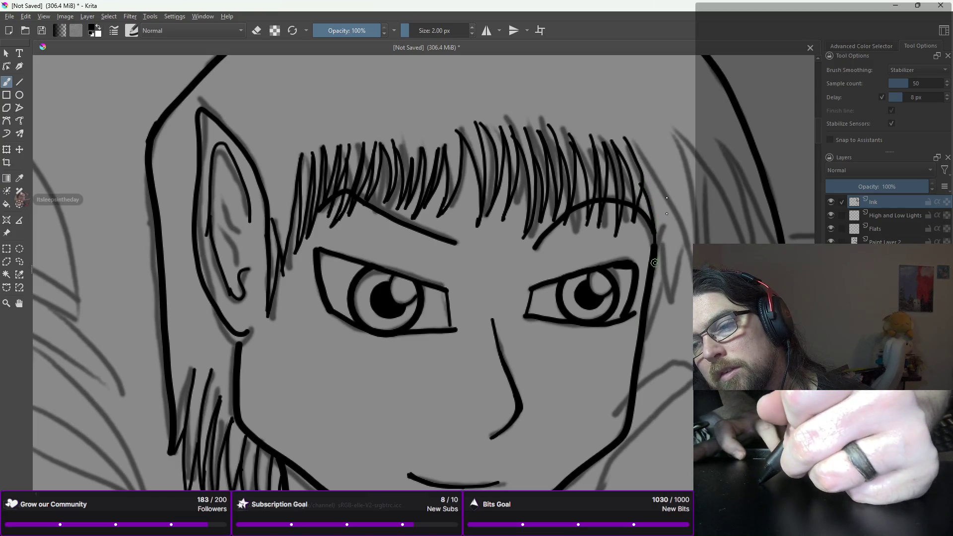
drag(664, 160, 654, 265)
- Add curved and long side hair strands on the right of the head
drag(650, 145, 677, 192)
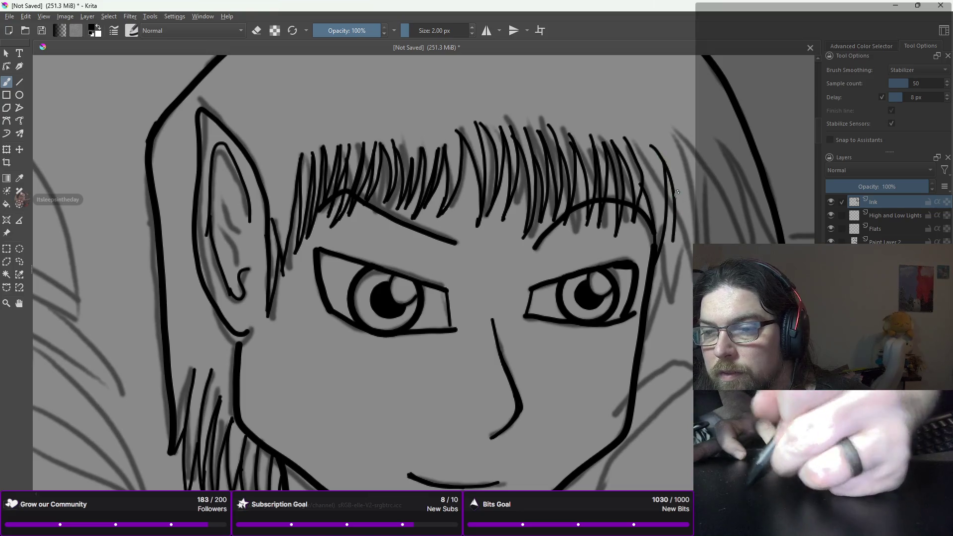
drag(667, 130, 673, 237)
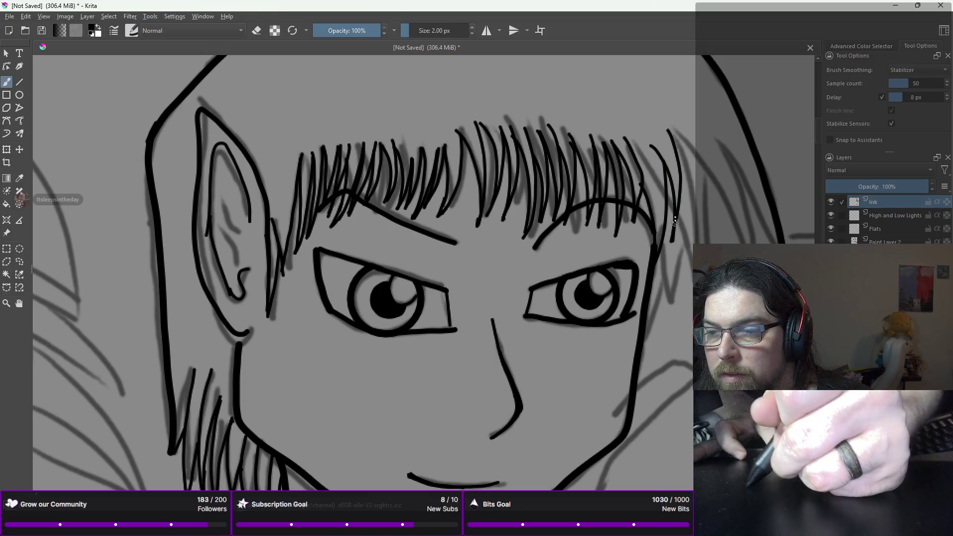
key(ctrl+z)
mouse_move(669, 126)
mouse_down()
mouse_move(679, 178)
mouse_move(675, 237)
mouse_up()
key(ctrl+z)
mouse_move(669, 129)
mouse_down()
mouse_move(684, 168)
mouse_move(677, 227)
mouse_up()
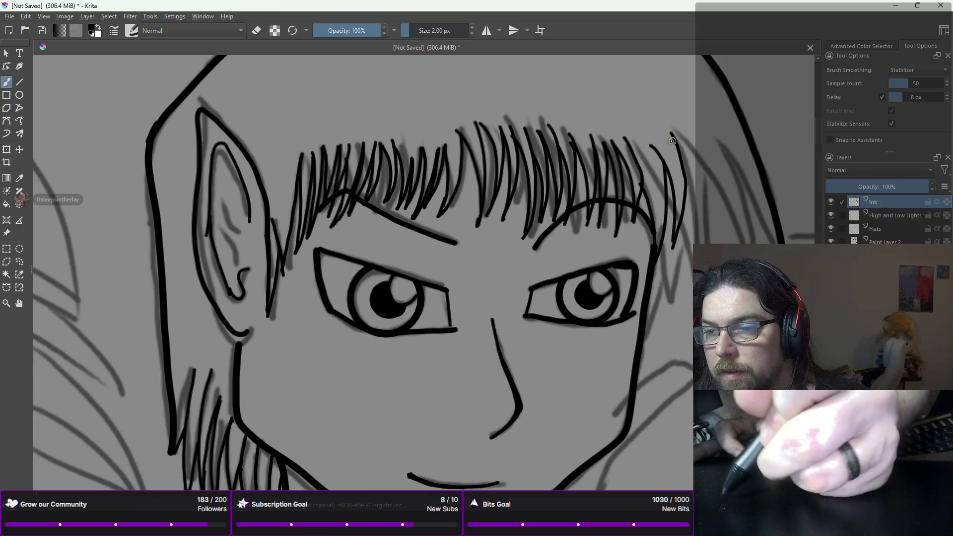
drag(677, 146, 722, 233)
key(ctrl+z)
mouse_move(666, 125)
mouse_down()
mouse_move(707, 171)
mouse_move(723, 236)
mouse_up()
key(ctrl+z)
mouse_move(659, 126)
mouse_down()
mouse_move(700, 165)
mouse_move(724, 237)
mouse_up()
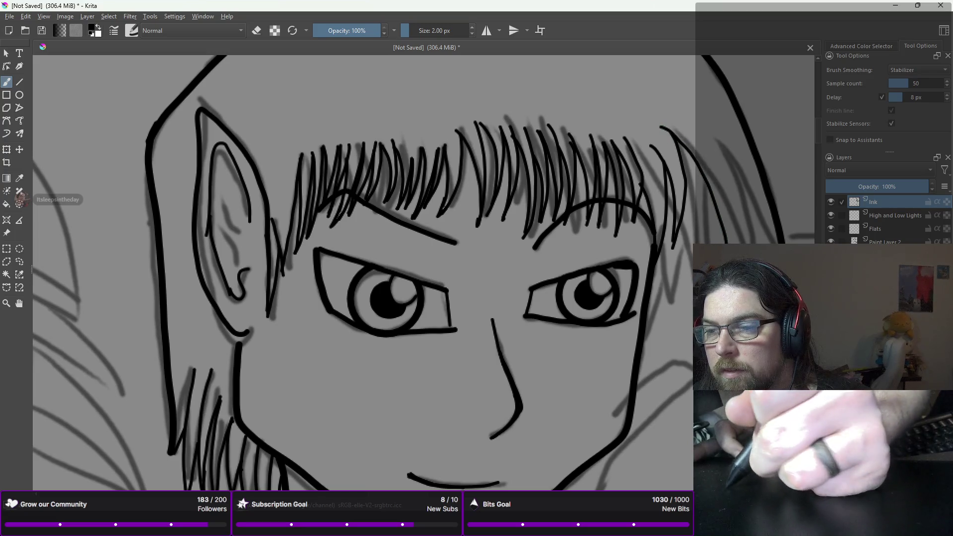
drag(708, 127, 735, 237)
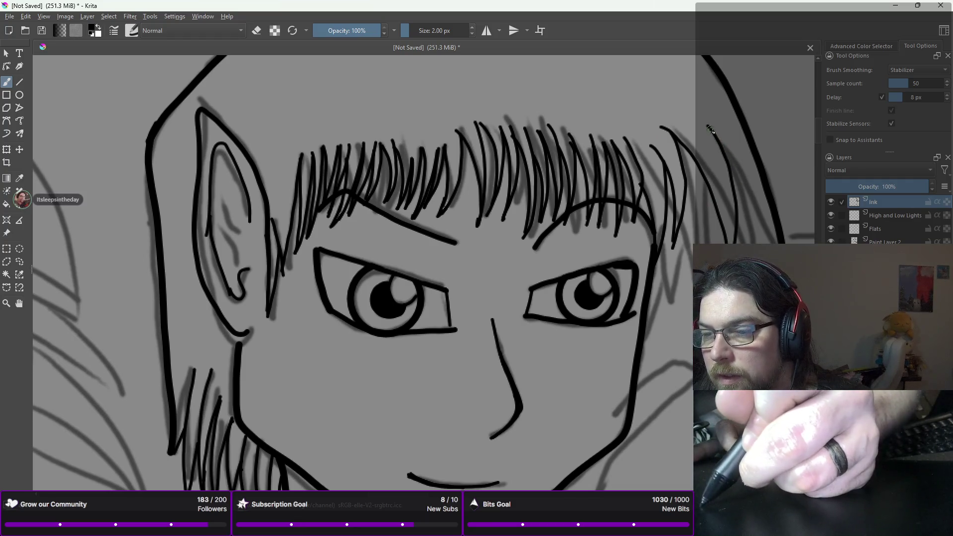
- Try an outer hair strand at the far right, undoing each attempt
drag(728, 154, 750, 189)
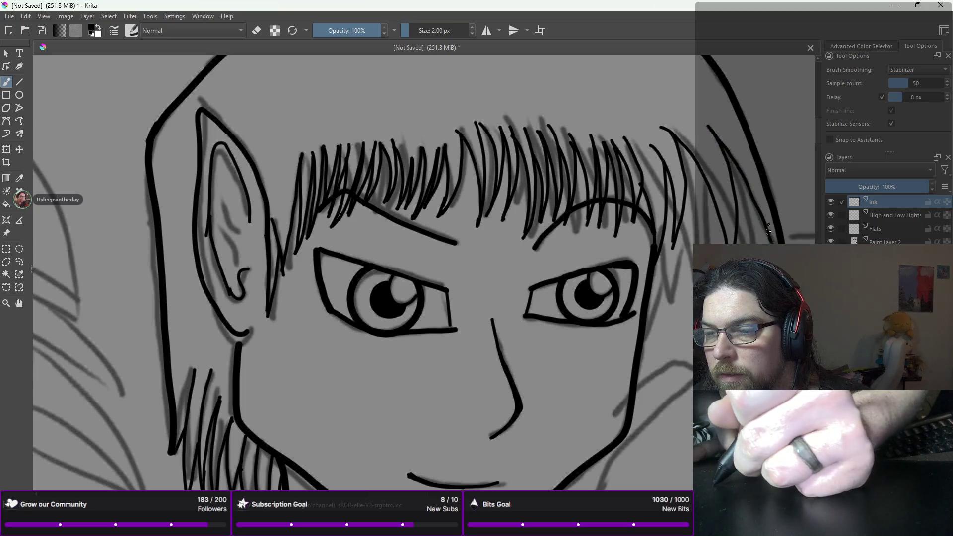
key(ctrl+z)
drag(724, 146, 772, 218)
key(ctrl+z)
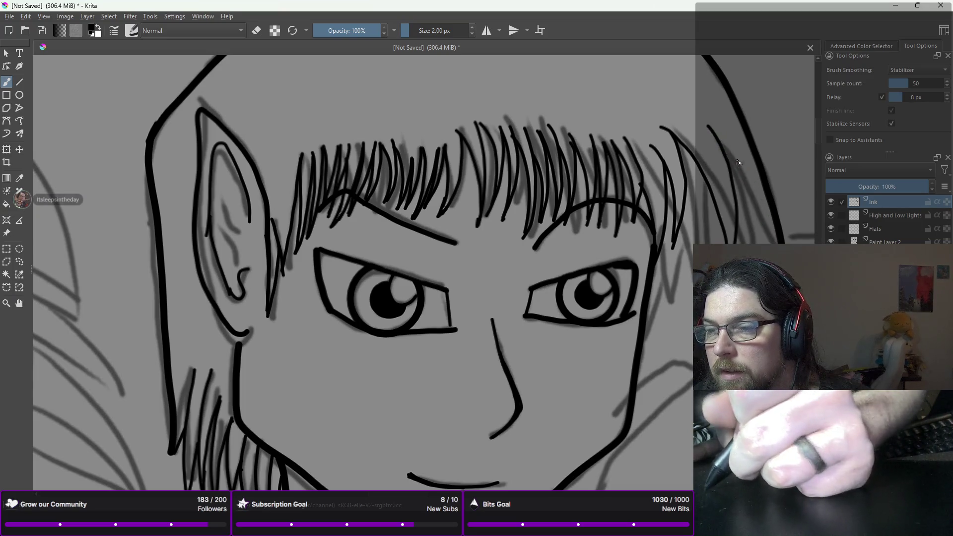
drag(720, 143, 753, 188)
key(ctrl+z)
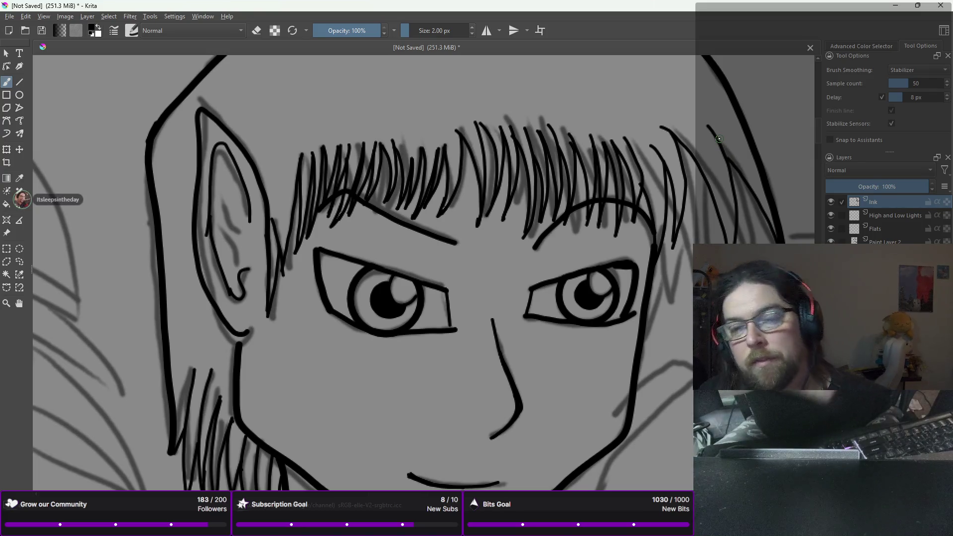
- Ink a strand below the fringe and undo a second stray strand
scroll(719, 139, down, 3)
scroll(718, 138, up, 1)
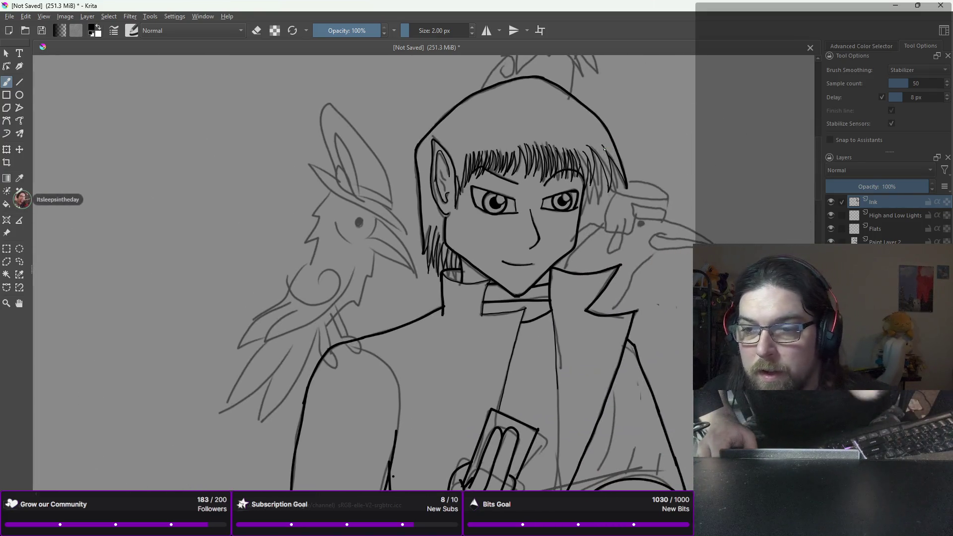
scroll(605, 149, up, 1)
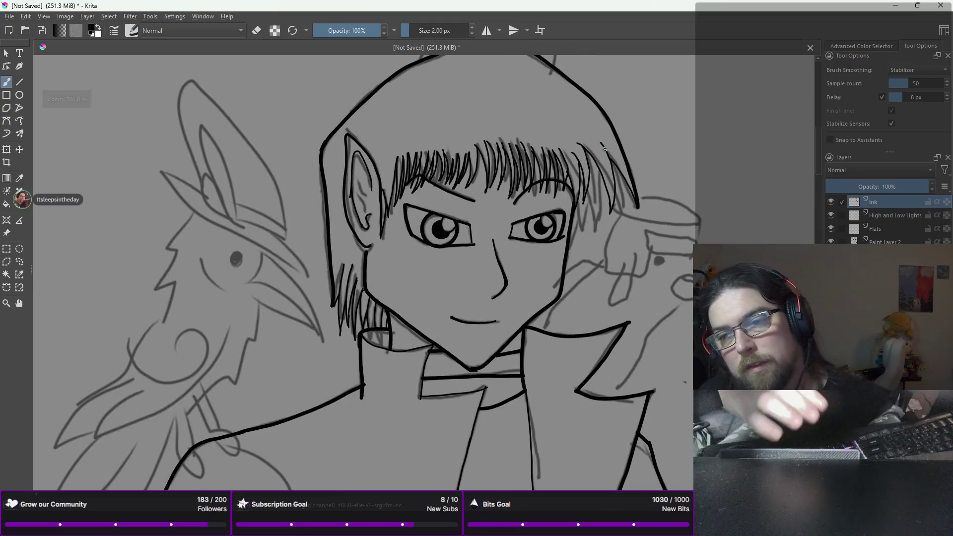
drag(597, 165, 596, 244)
drag(583, 190, 581, 242)
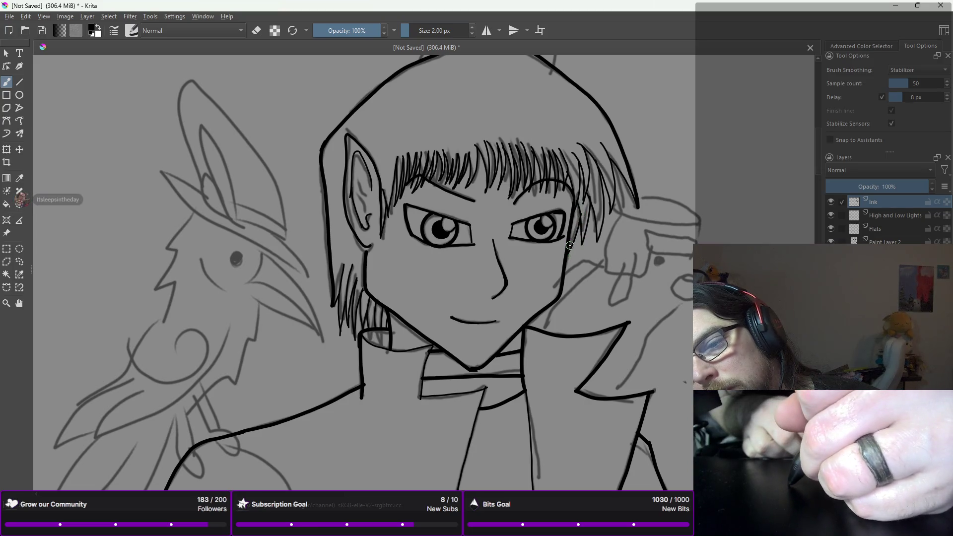
key(ctrl+z)
- Zoom out to review the face, then bring the card-holding hand into close view
scroll(570, 246, down, 4)
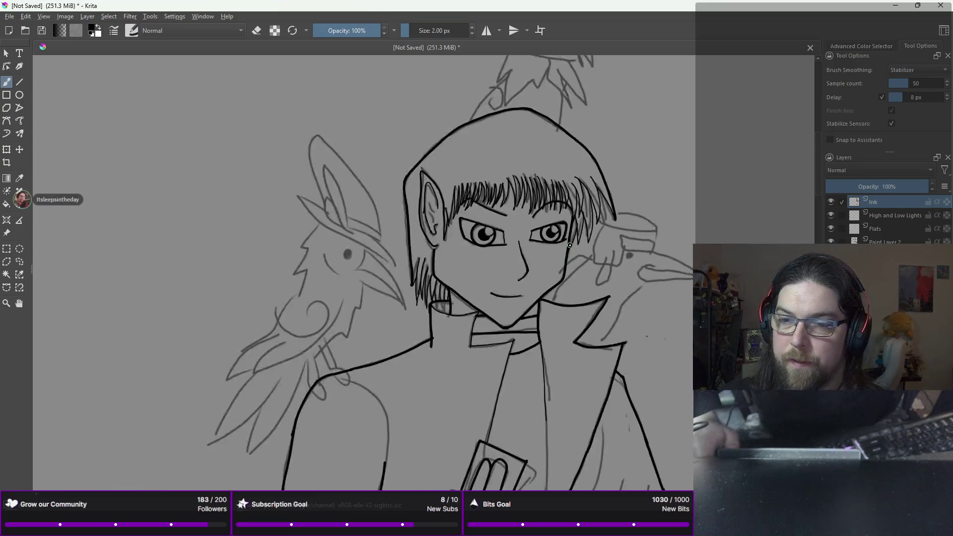
scroll(488, 198, up, 2)
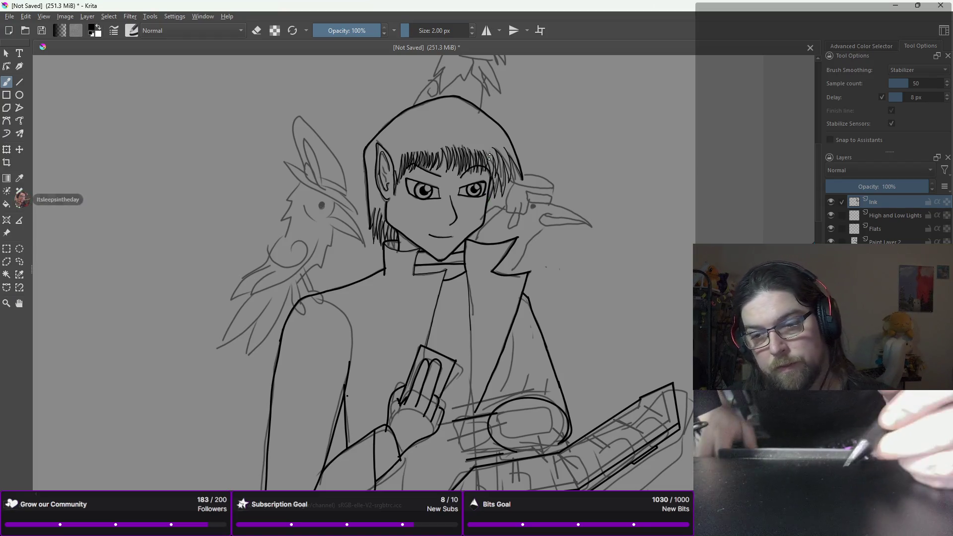
key(minus)
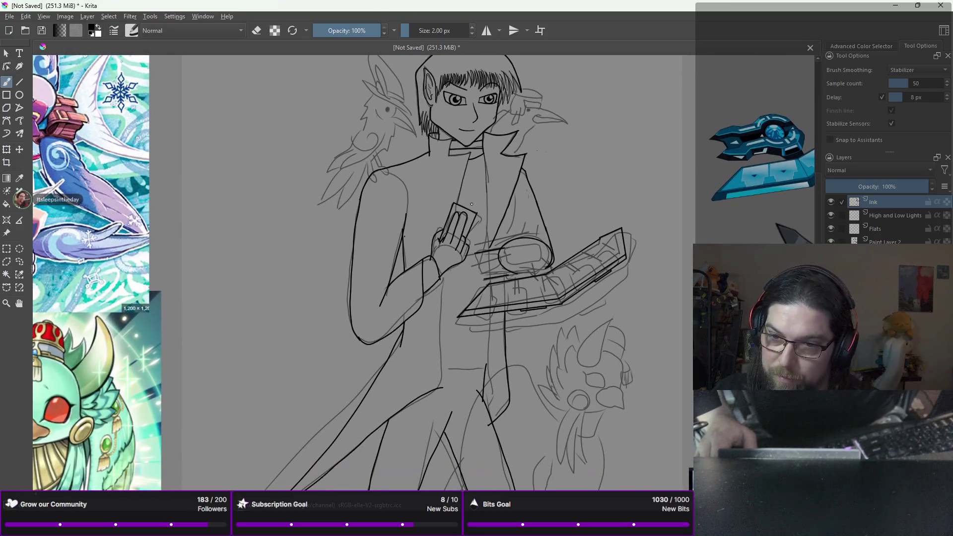
scroll(473, 208, up, 2)
drag(456, 273, 489, 147)
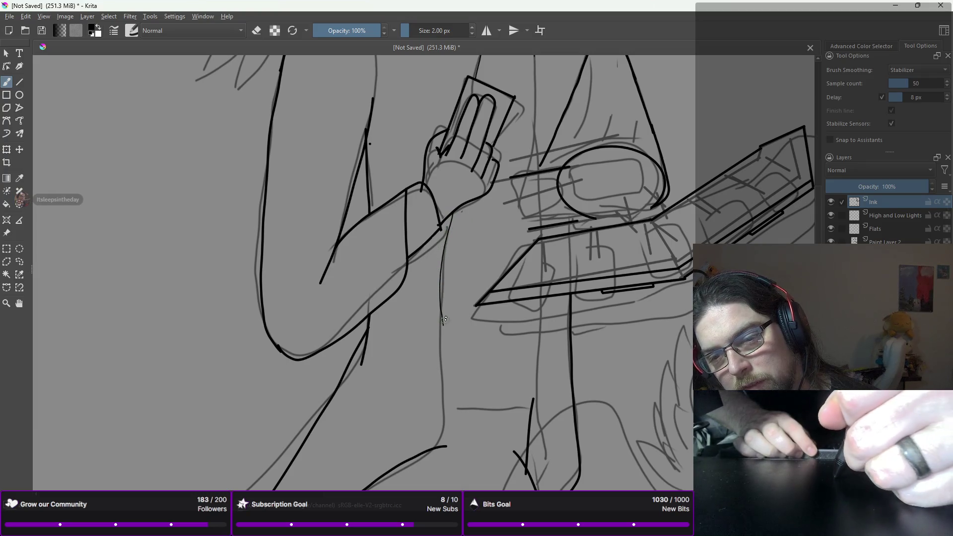
- Clear earlier strokes and ink a thin line down from below the wrist
key(ctrl+z)
drag(452, 209, 451, 226)
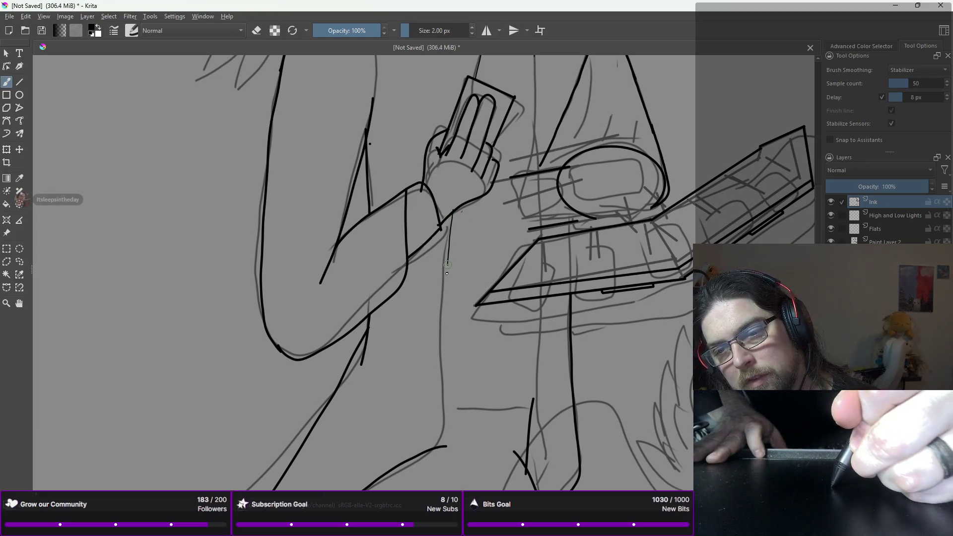
key(ctrl+z)
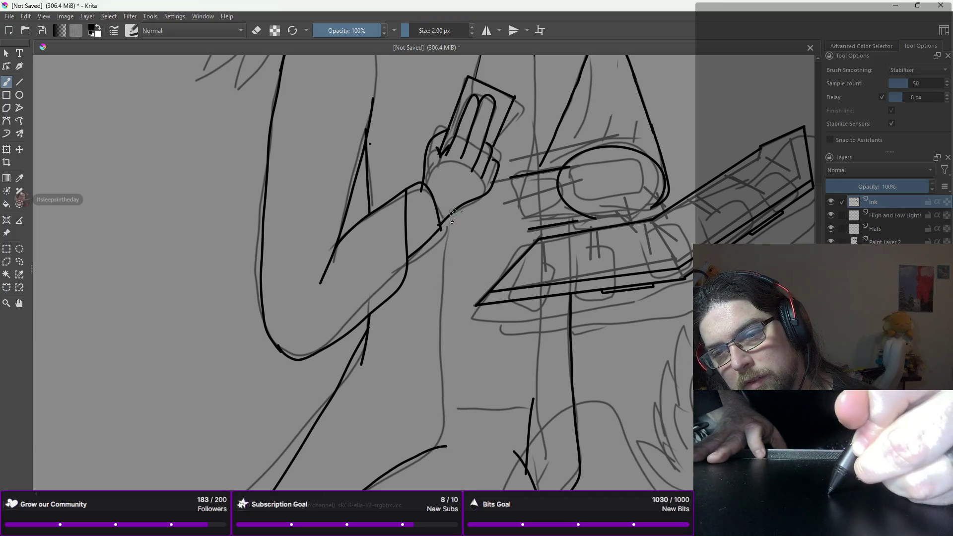
key(ctrl+z)
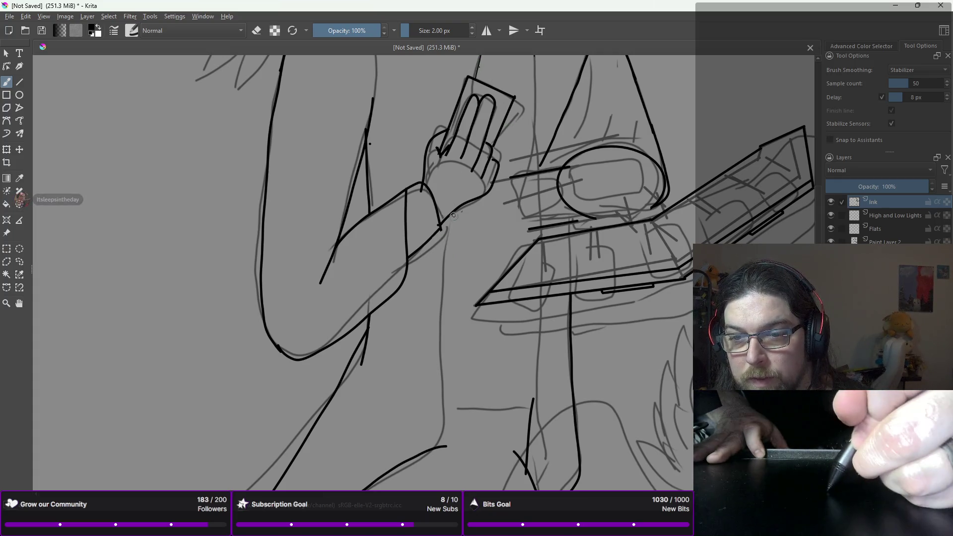
drag(455, 211, 450, 241)
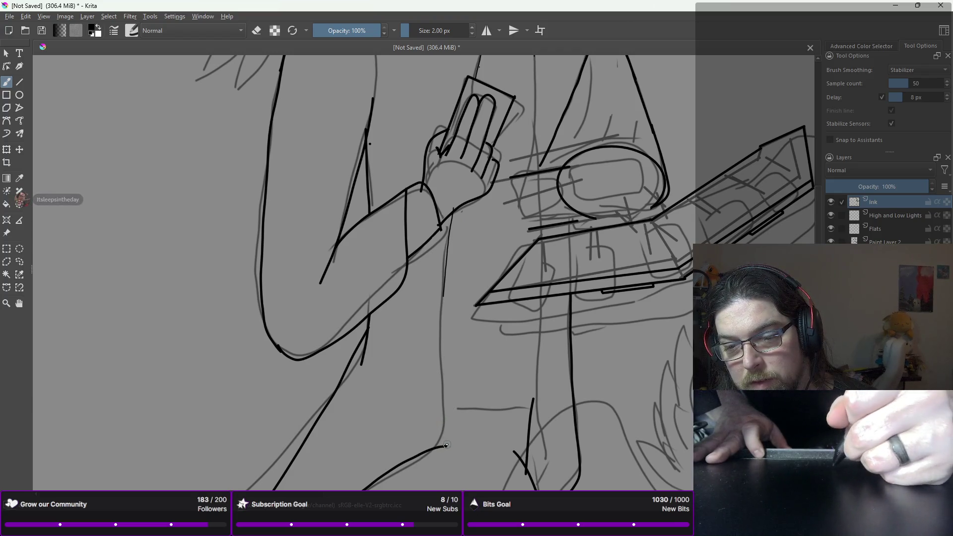
- Ink the leg line up from the lower curve, undoing unsatisfactory segments
drag(445, 436, 443, 409)
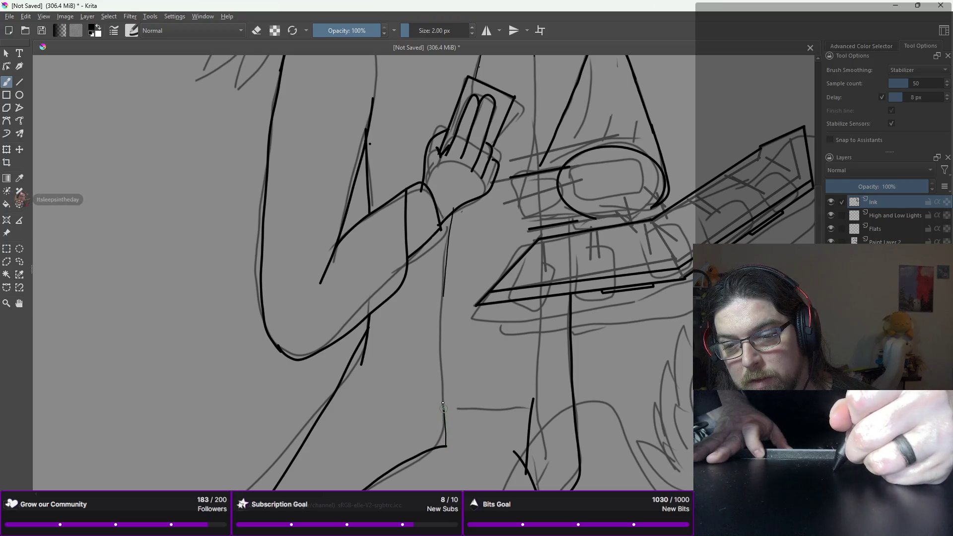
drag(443, 368, 443, 346)
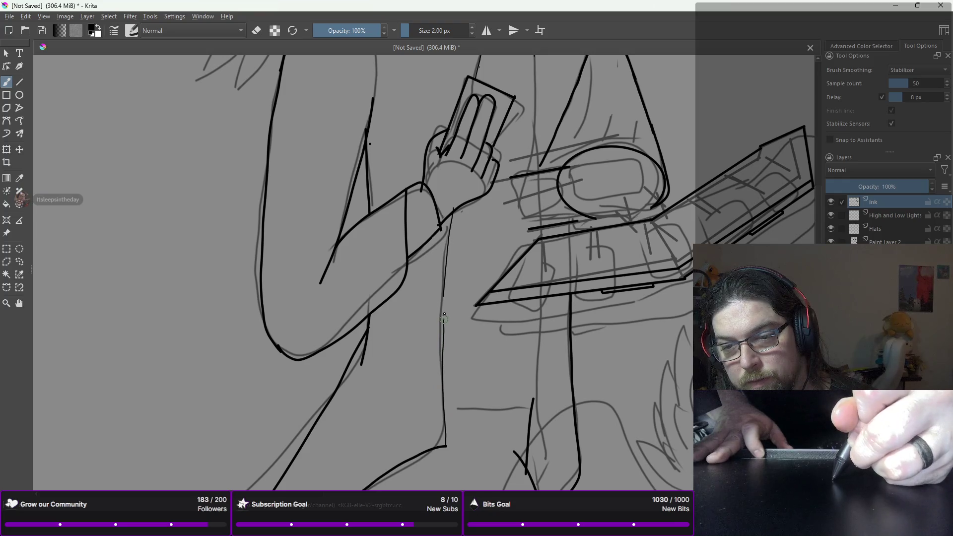
key(ctrl+z)
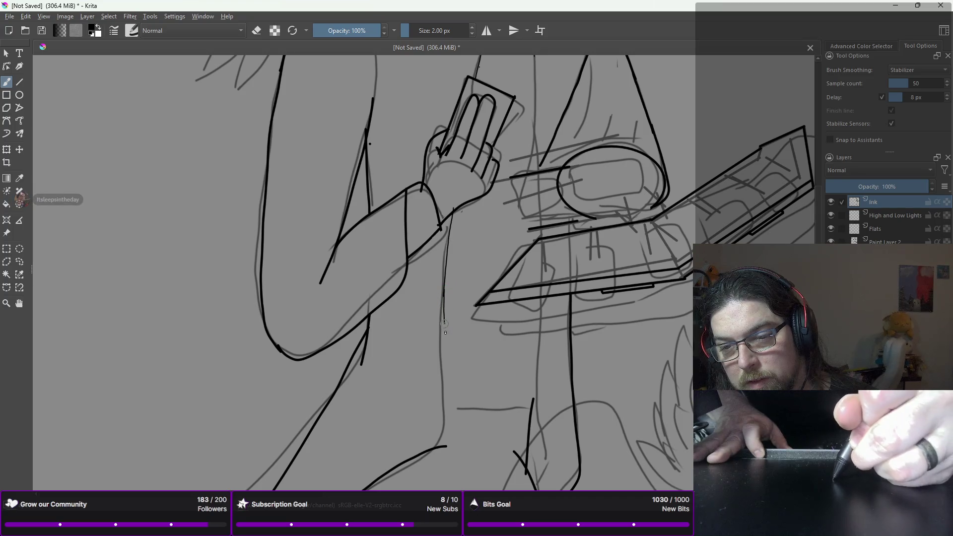
drag(443, 294, 445, 333)
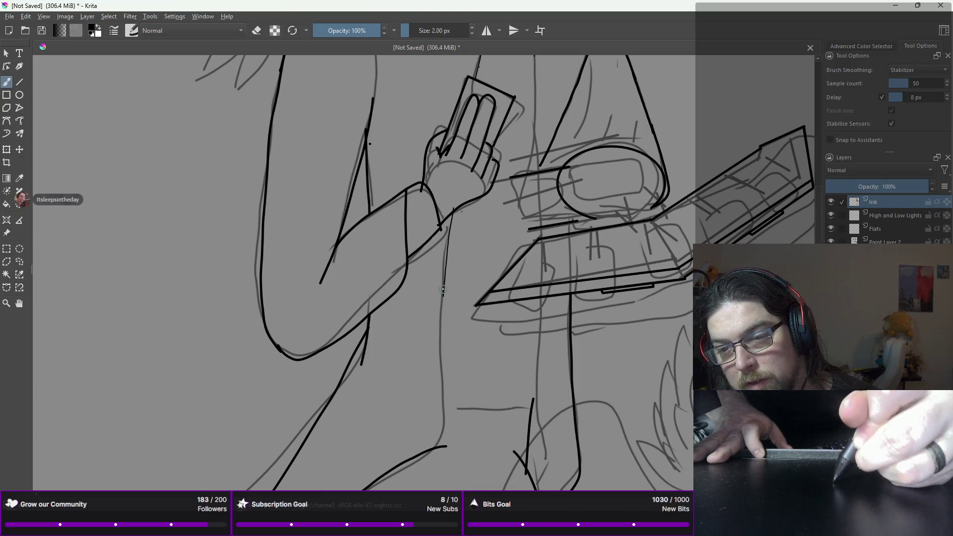
key(ctrl+z)
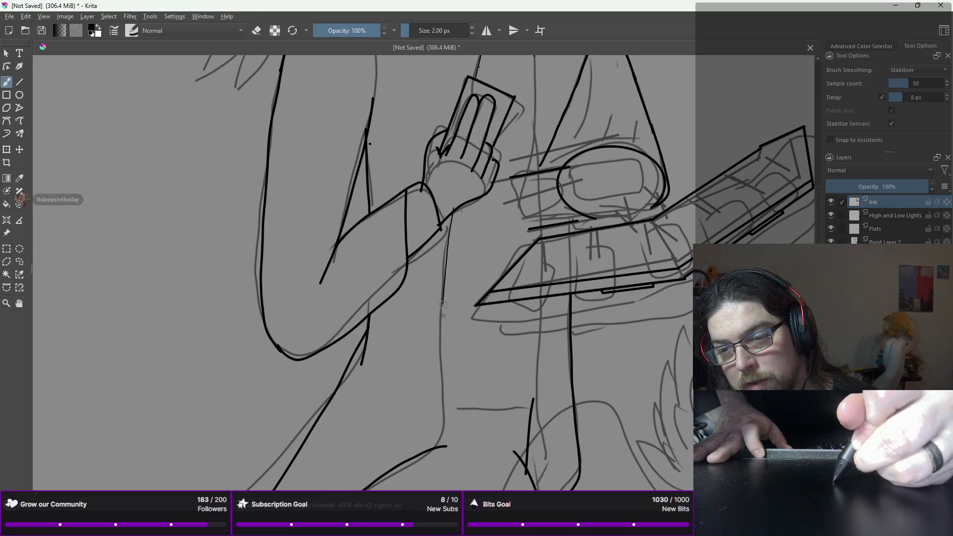
key(ctrl+z)
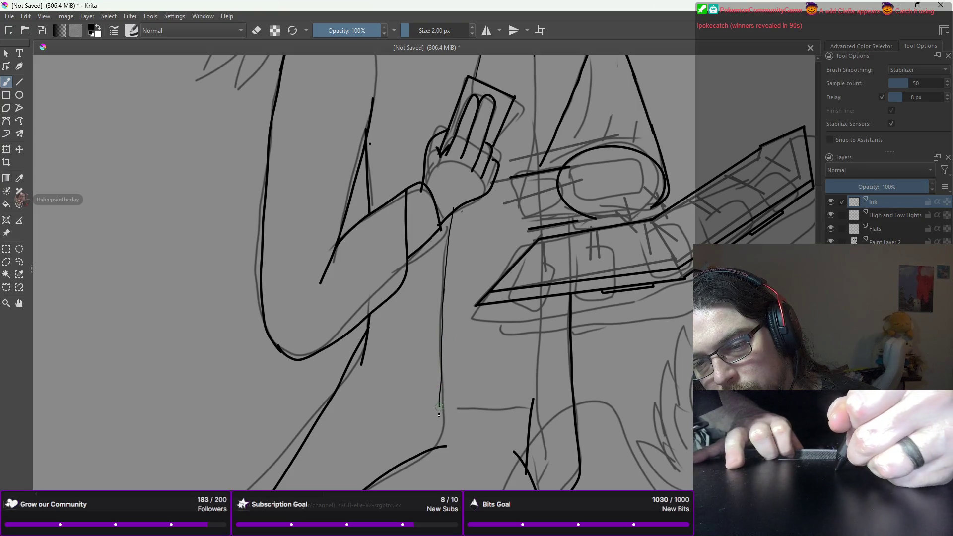
key(ctrl+z)
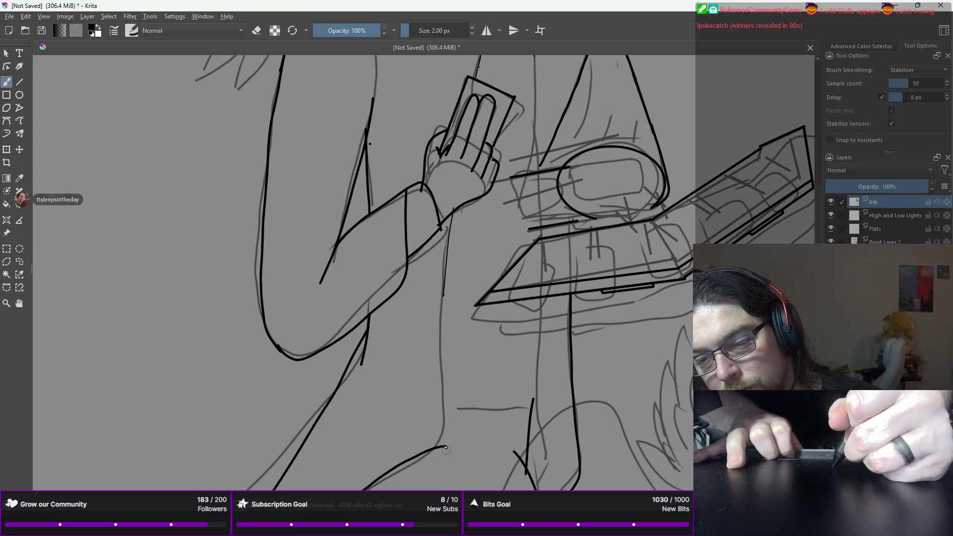
drag(446, 448, 437, 401)
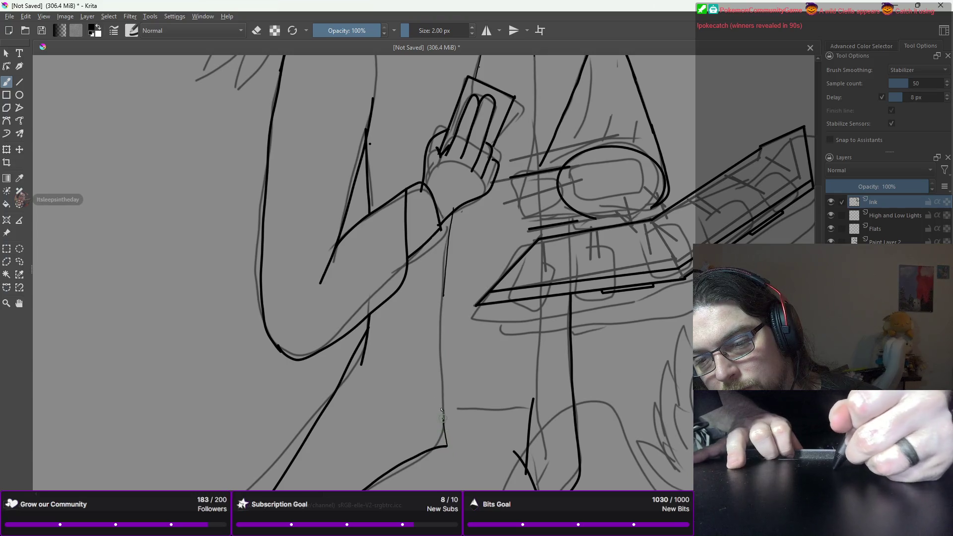
key(ctrl+z)
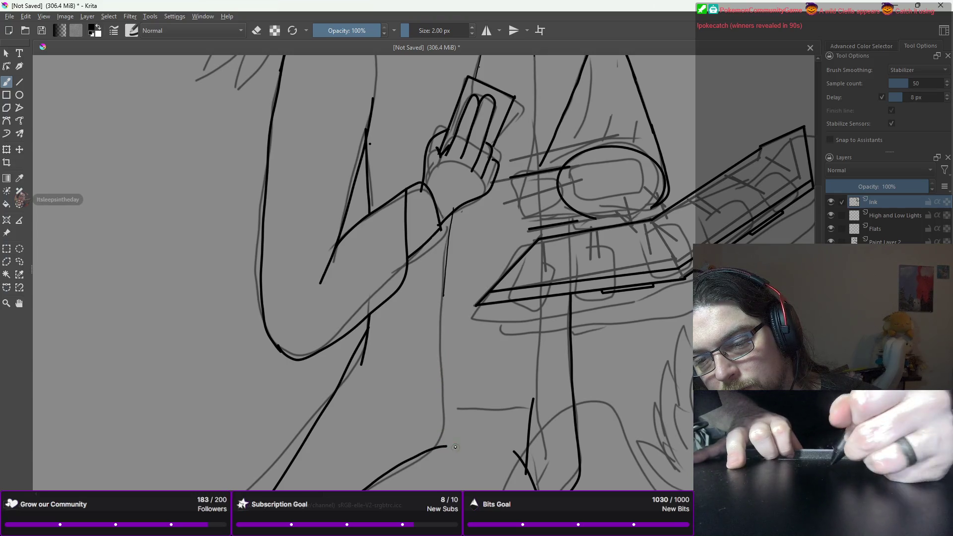
key(ctrl+z)
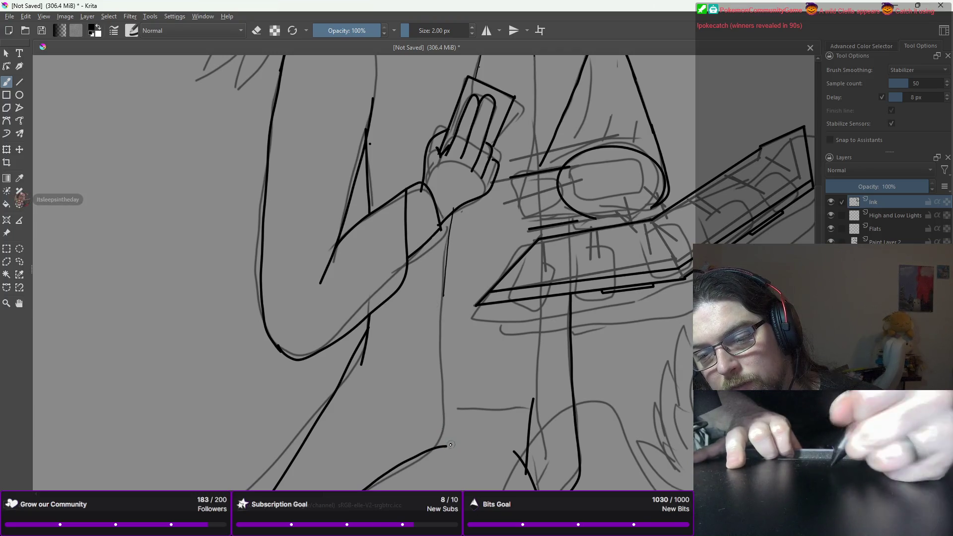
- Retry the leg stroke until clean, then join the leg line up toward the wrist
drag(445, 445, 440, 331)
key(ctrl+z)
mouse_move(445, 445)
mouse_down()
mouse_move(440, 327)
mouse_move(433, 340)
mouse_up()
key(ctrl+z)
key(ctrl+z)
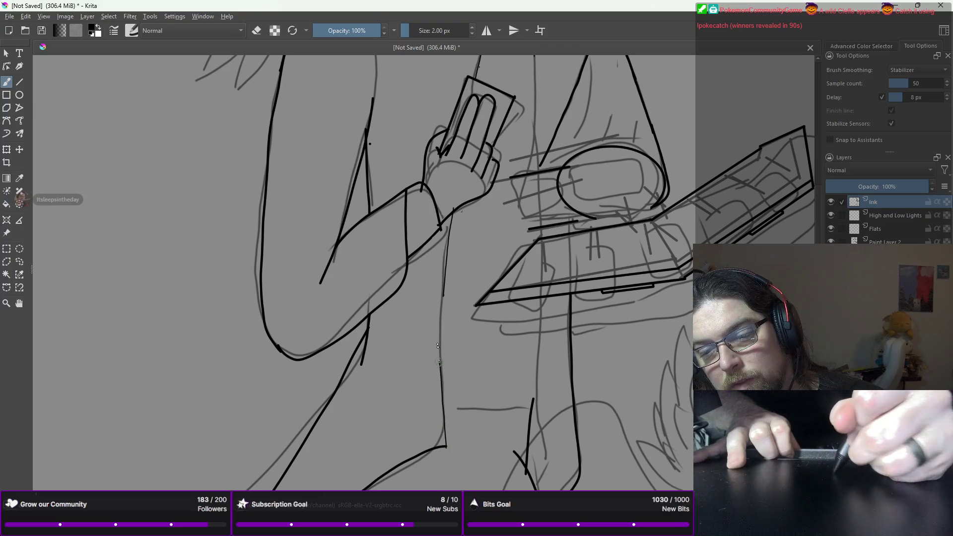
key(ctrl+z)
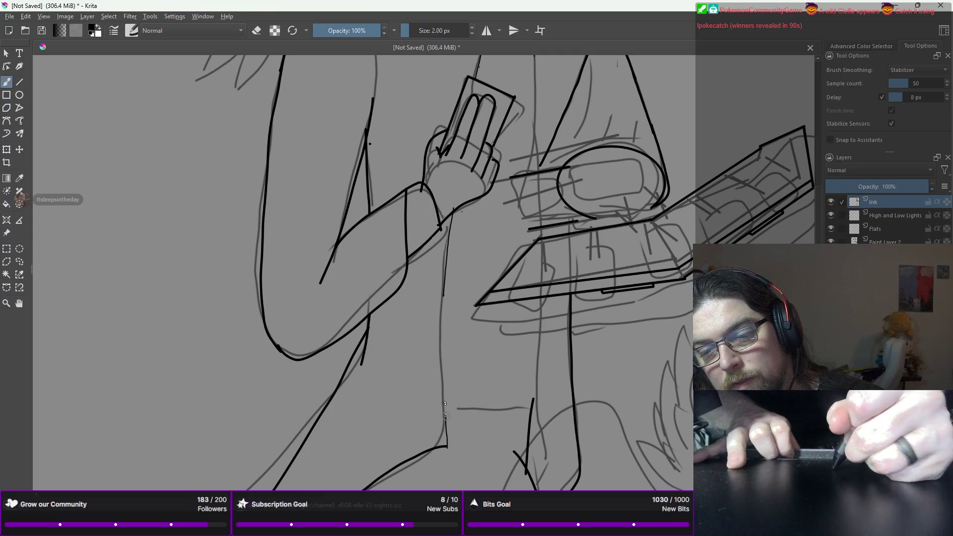
drag(440, 355, 439, 345)
key(ctrl+z)
drag(446, 446, 441, 322)
key(ctrl+z)
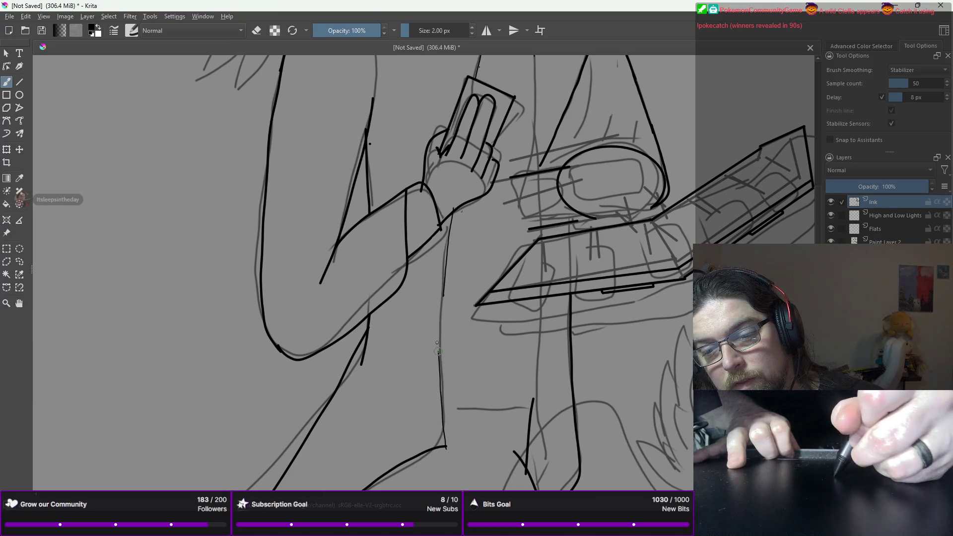
key(ctrl+z)
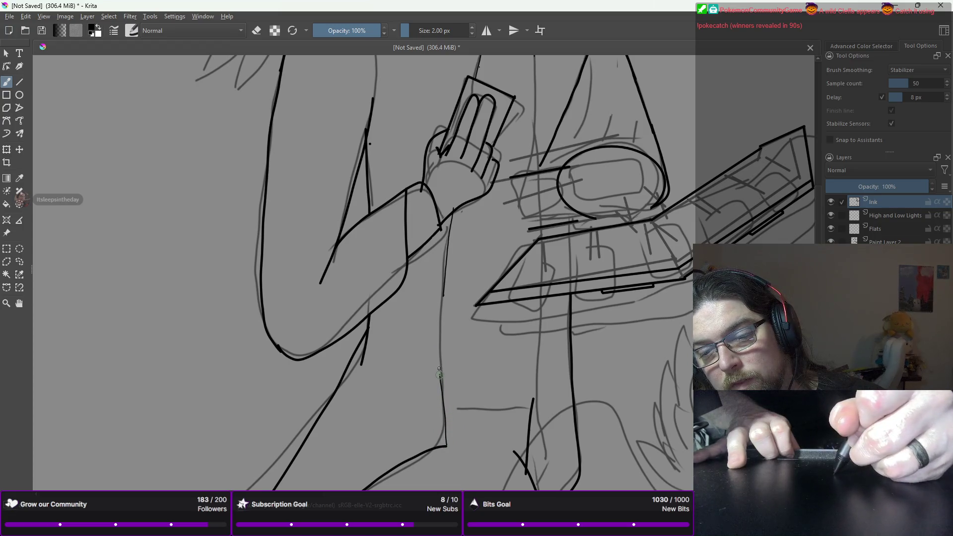
drag(438, 361, 439, 375)
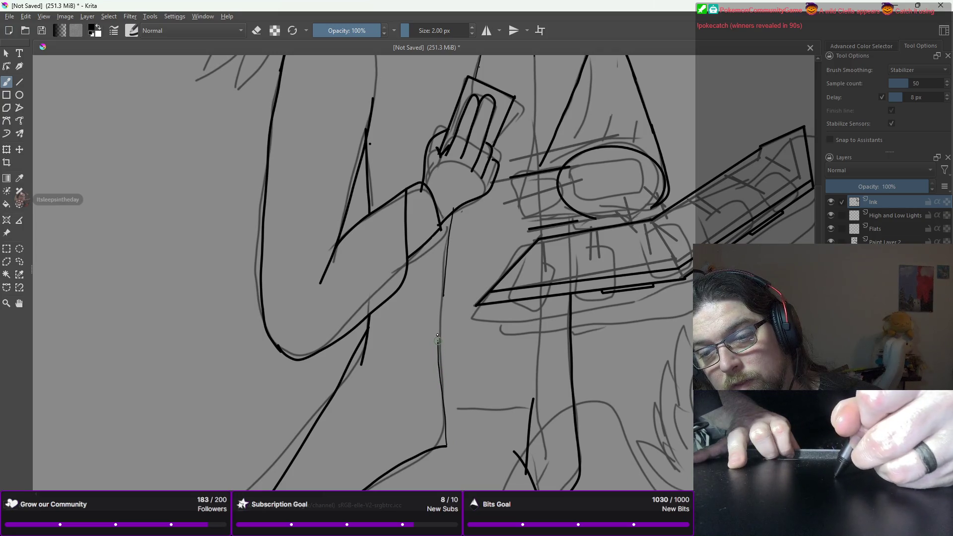
drag(440, 295, 444, 272)
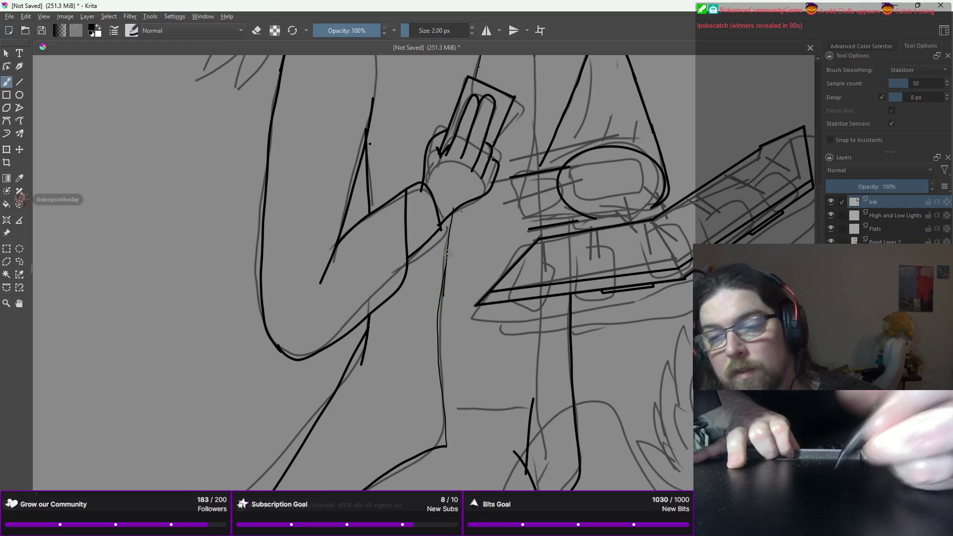
right_click(424, 286)
click(428, 204)
scroll(428, 204, up, 5)
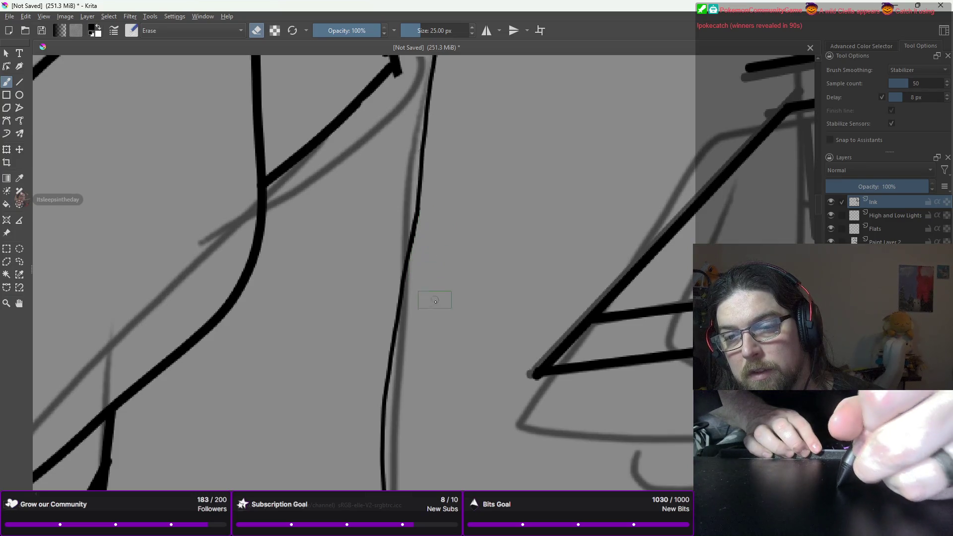
key(minus)
key(minus)
key(minus)
key(minus)
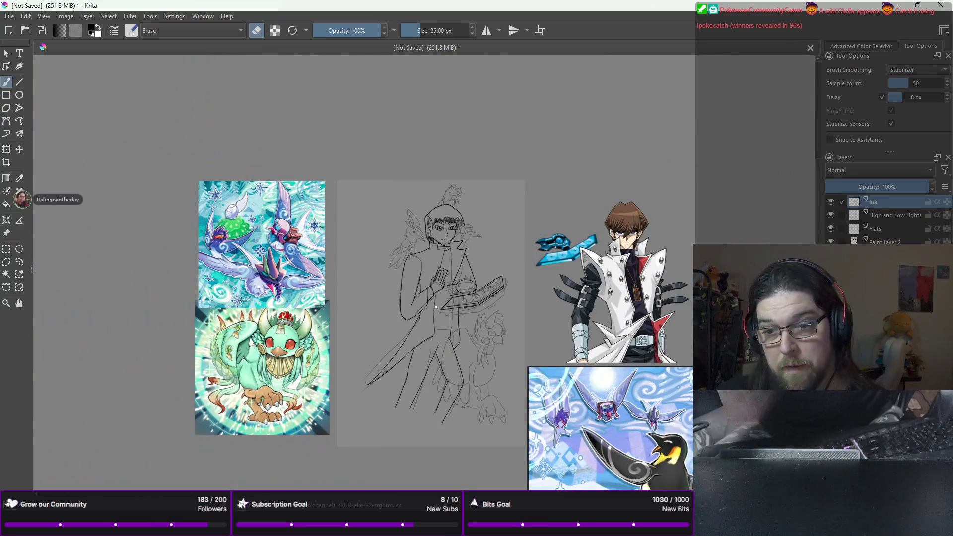
right_click(332, 215)
click(395, 206)
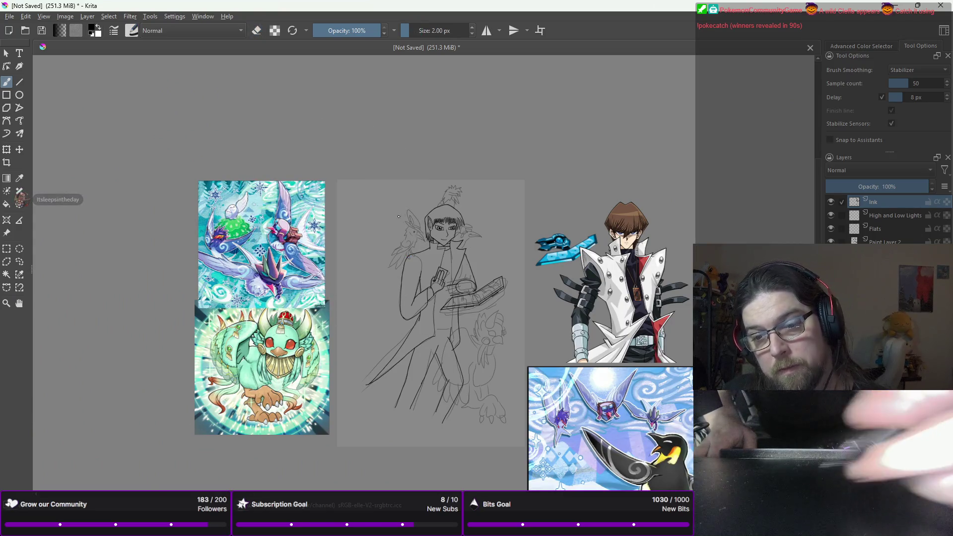
key(plus)
key(plus)
key(plus)
mouse_move(301, 223)
mouse_down()
mouse_move(342, 84)
mouse_move(420, 195)
mouse_up()
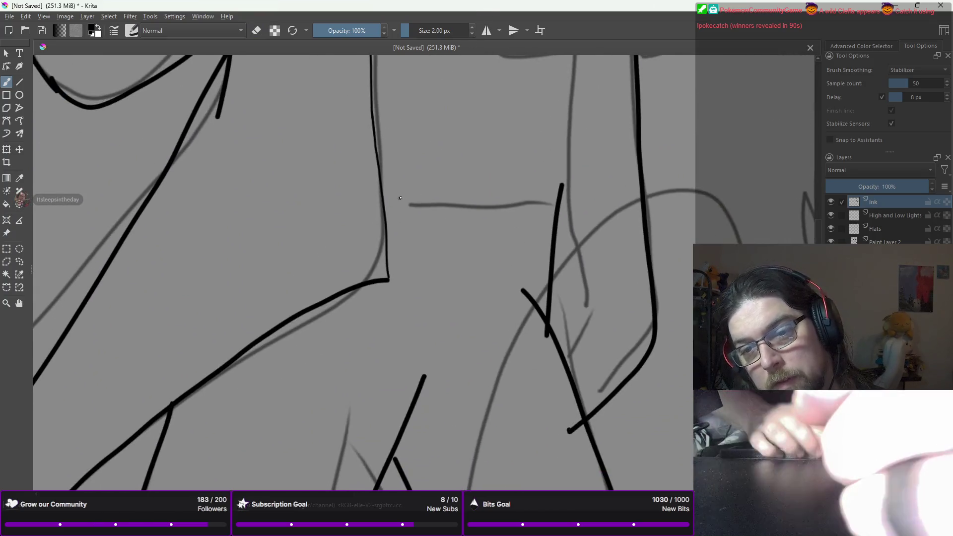